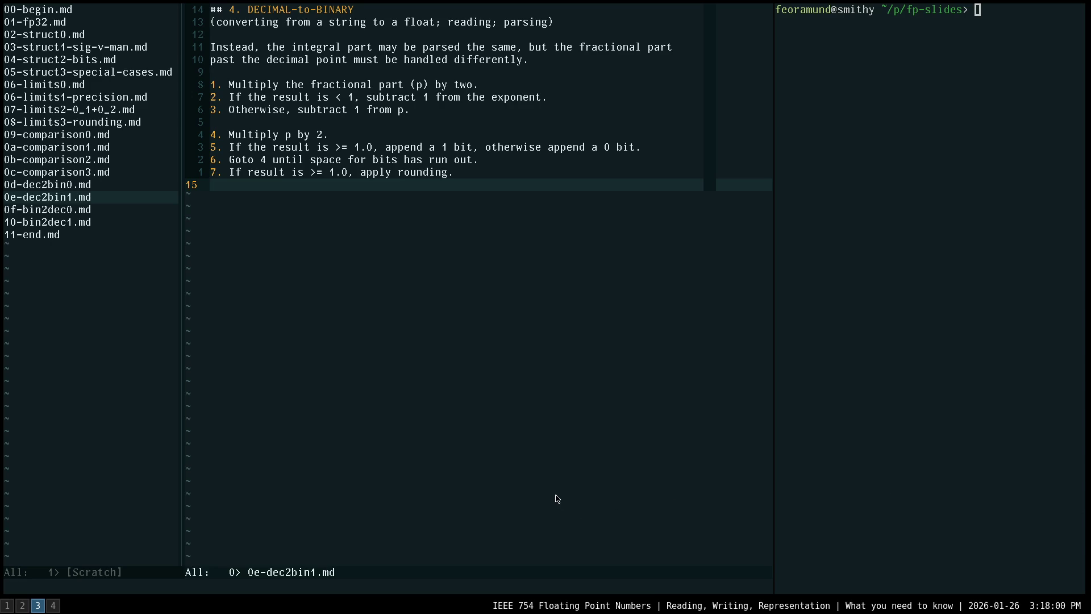
Switch to workspace 4, where AzPainter shows the blank 2000 x 2000 grid canvas.
{"action": "key", "text": "super+4"}
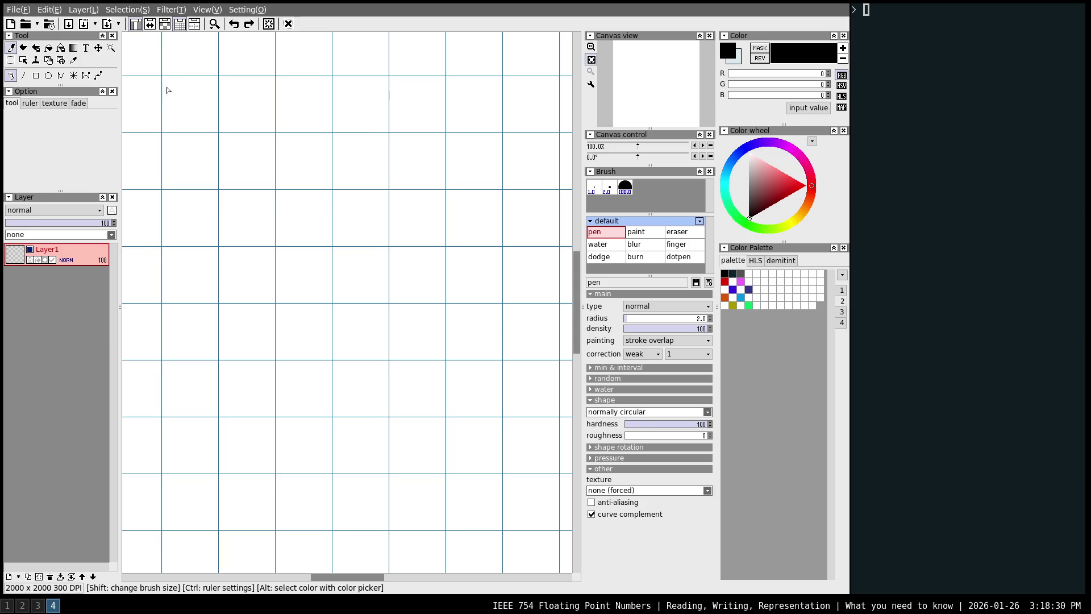
Handwrite 420.69 at the top, then write 420 with a divisor 2 below it.
{"action": "mouse_move", "coordinate": [170, 75]}
{"action": "left_mouse_down"}
{"action": "mouse_move", "coordinate": [181, 102]}
{"action": "mouse_move", "coordinate": [202, 87]}
{"action": "mouse_move", "coordinate": [215, 102]}
{"action": "mouse_move", "coordinate": [223, 81]}
{"action": "mouse_move", "coordinate": [278, 107]}
{"action": "left_mouse_up"}
{"action": "left_click", "coordinate": [238, 102]}
{"action": "left_click", "coordinate": [280, 88]}
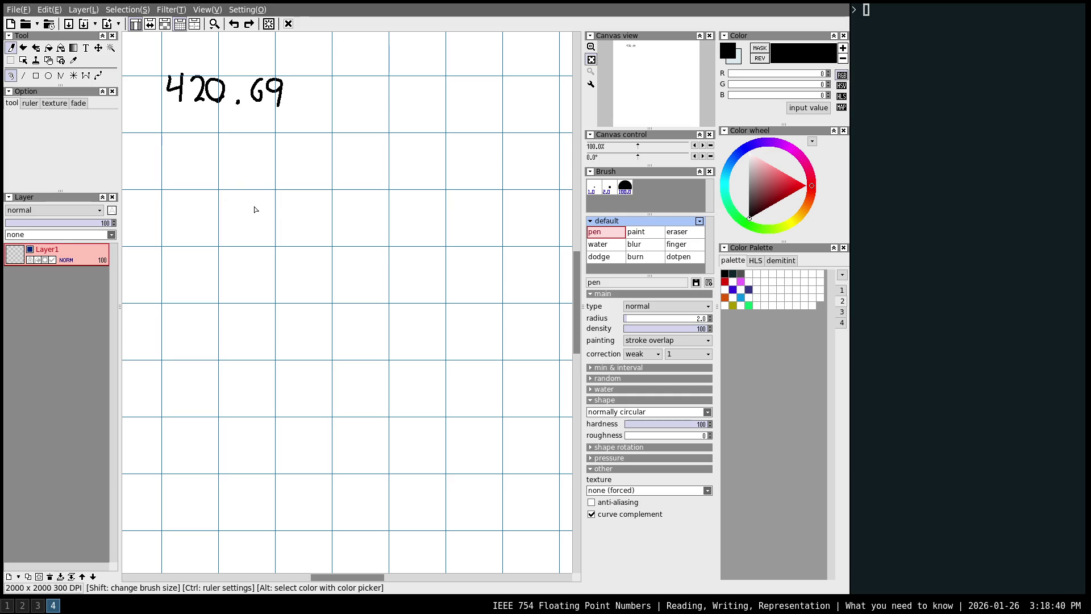
{"action": "mouse_move", "coordinate": [239, 200]}
{"action": "left_mouse_down"}
{"action": "mouse_move", "coordinate": [254, 225]}
{"action": "mouse_move", "coordinate": [274, 226]}
{"action": "mouse_move", "coordinate": [282, 221]}
{"action": "mouse_move", "coordinate": [259, 191]}
{"action": "mouse_move", "coordinate": [307, 191]}
{"action": "left_mouse_up"}
{"action": "mouse_move", "coordinate": [189, 203]}
{"action": "left_mouse_down"}
{"action": "mouse_move", "coordinate": [194, 223]}
{"action": "mouse_move", "coordinate": [208, 224]}
{"action": "left_mouse_up"}
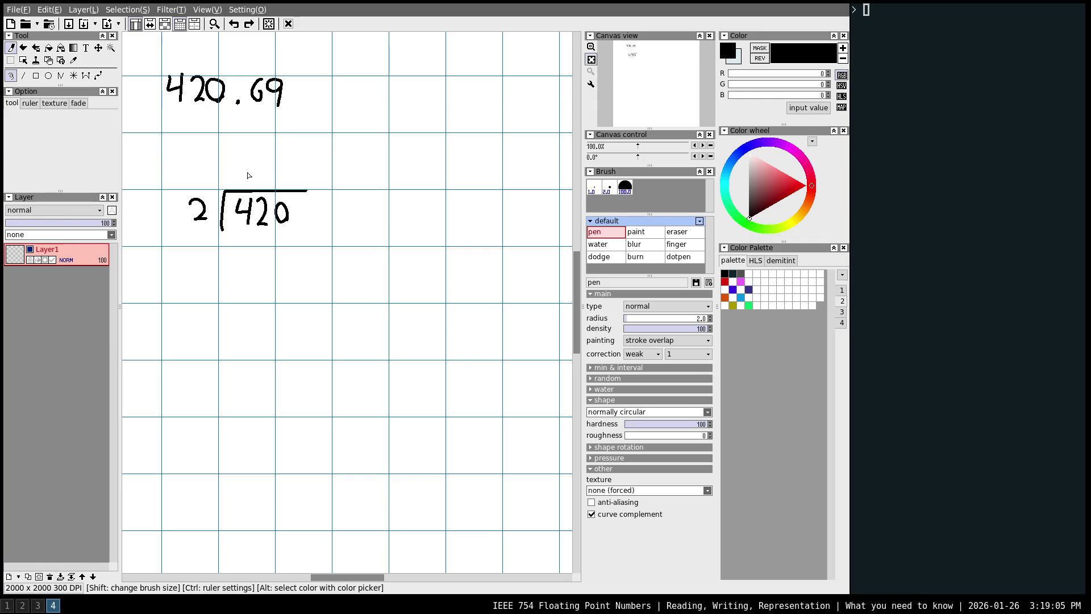
Work out 420 ÷ 2, subtracting 420 to leave remainder 0.
{"action": "mouse_move", "coordinate": [248, 161]}
{"action": "left_mouse_down"}
{"action": "mouse_move", "coordinate": [250, 185]}
{"action": "mouse_move", "coordinate": [264, 169]}
{"action": "mouse_move", "coordinate": [264, 183]}
{"action": "mouse_move", "coordinate": [288, 167]}
{"action": "left_mouse_up"}
{"action": "key", "text": "ctrl+z"}
{"action": "mouse_move", "coordinate": [245, 235]}
{"action": "left_mouse_down"}
{"action": "mouse_move", "coordinate": [251, 261]}
{"action": "mouse_move", "coordinate": [269, 245]}
{"action": "mouse_move", "coordinate": [274, 259]}
{"action": "mouse_move", "coordinate": [293, 254]}
{"action": "mouse_move", "coordinate": [290, 237]}
{"action": "left_mouse_up"}
{"action": "mouse_move", "coordinate": [235, 265]}
{"action": "left_mouse_down"}
{"action": "mouse_move", "coordinate": [297, 263]}
{"action": "mouse_move", "coordinate": [293, 288]}
{"action": "mouse_move", "coordinate": [291, 277]}
{"action": "left_mouse_up"}
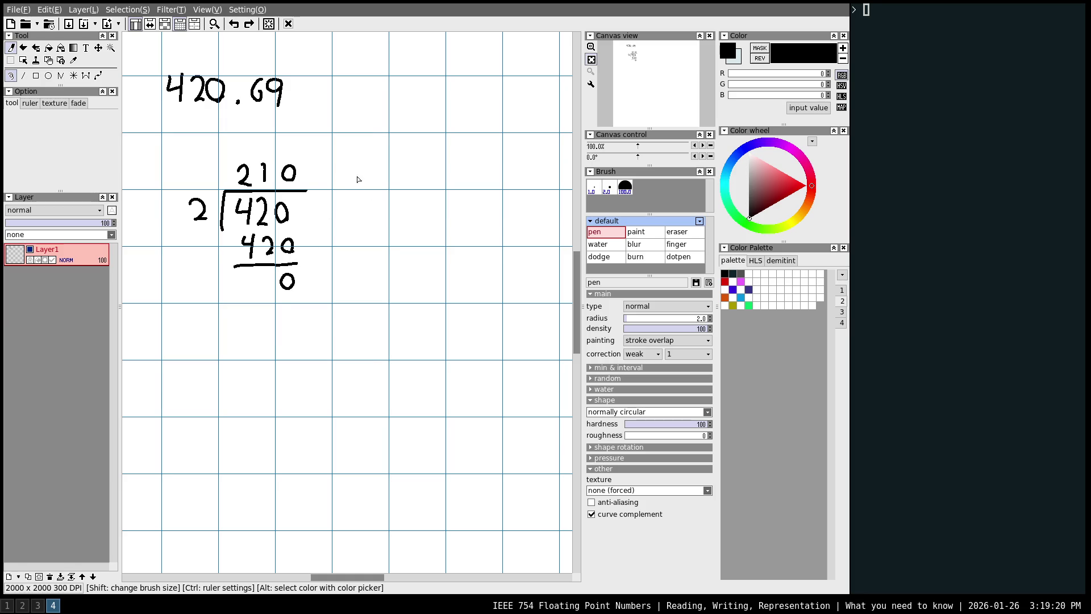
Work out 210 ÷ 2 = 105 with its bracket, subtractions and remainder 0.
{"action": "mouse_move", "coordinate": [351, 169]}
{"action": "left_mouse_down"}
{"action": "mouse_move", "coordinate": [354, 181]}
{"action": "mouse_move", "coordinate": [381, 183]}
{"action": "mouse_move", "coordinate": [400, 165]}
{"action": "left_mouse_up"}
{"action": "key", "text": "ctrl+z"}
{"action": "key", "text": "ctrl+z"}
{"action": "key", "text": "ctrl+z"}
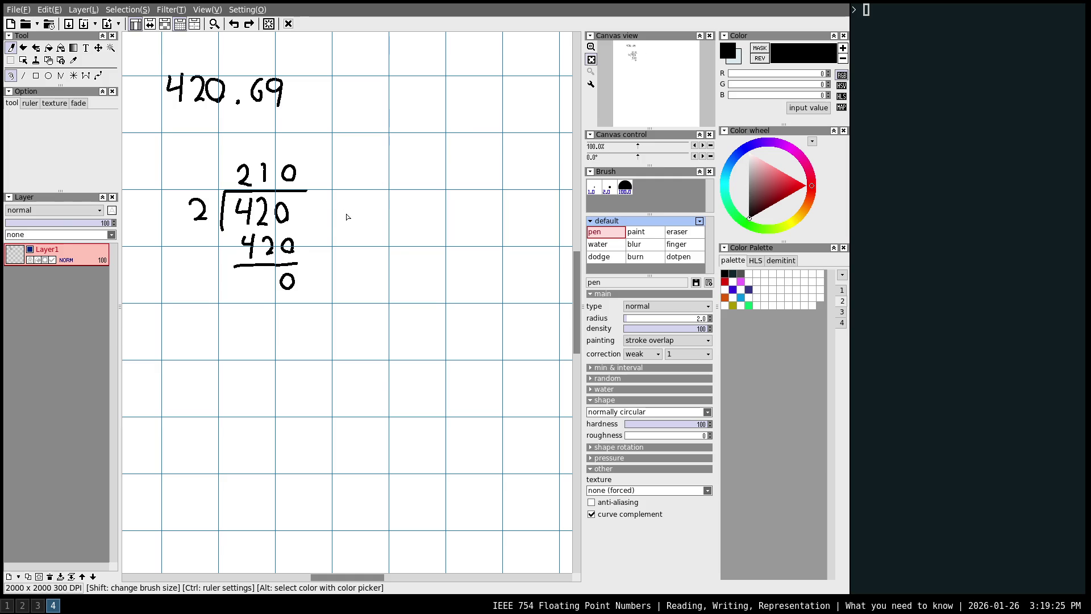
{"action": "scroll", "coordinate": [341, 213], "scroll_direction": "right", "scroll_amount": 1}
{"action": "mouse_move", "coordinate": [331, 216]}
{"action": "left_mouse_down"}
{"action": "mouse_move", "coordinate": [333, 194]}
{"action": "mouse_move", "coordinate": [402, 187]}
{"action": "mouse_move", "coordinate": [356, 208]}
{"action": "mouse_move", "coordinate": [368, 214]}
{"action": "mouse_move", "coordinate": [392, 200]}
{"action": "left_mouse_up"}
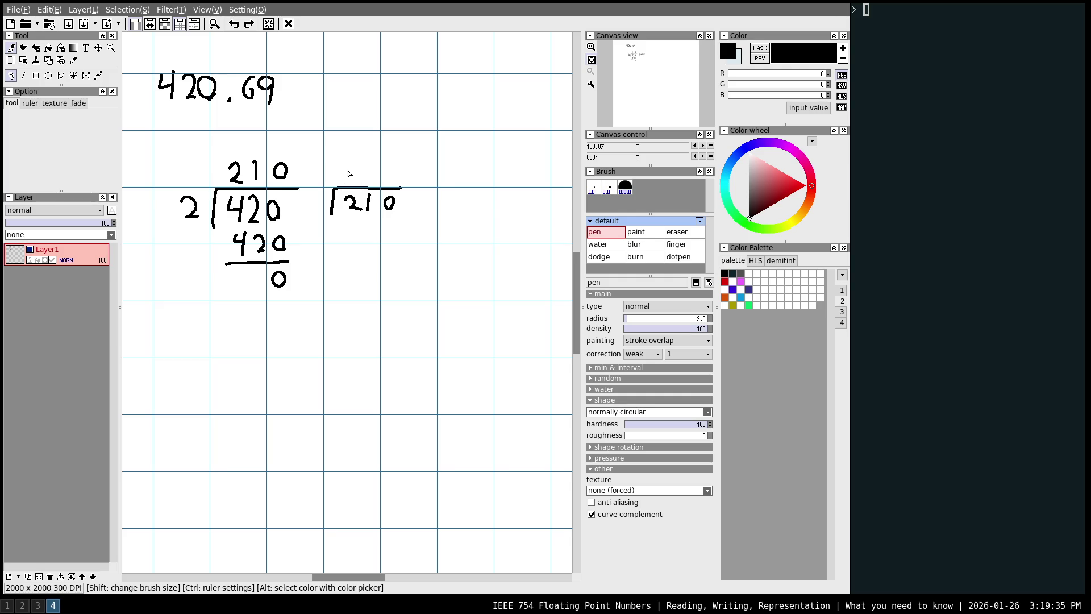
{"action": "left_click_drag", "start_coordinate": [353, 165], "coordinate": [353, 184]}
{"action": "mouse_move", "coordinate": [347, 225]}
{"action": "left_mouse_down"}
{"action": "mouse_move", "coordinate": [371, 262]}
{"action": "mouse_move", "coordinate": [394, 261]}
{"action": "left_mouse_up"}
{"action": "left_click_drag", "start_coordinate": [377, 171], "coordinate": [392, 182]}
{"action": "left_click_drag", "start_coordinate": [394, 165], "coordinate": [402, 164]}
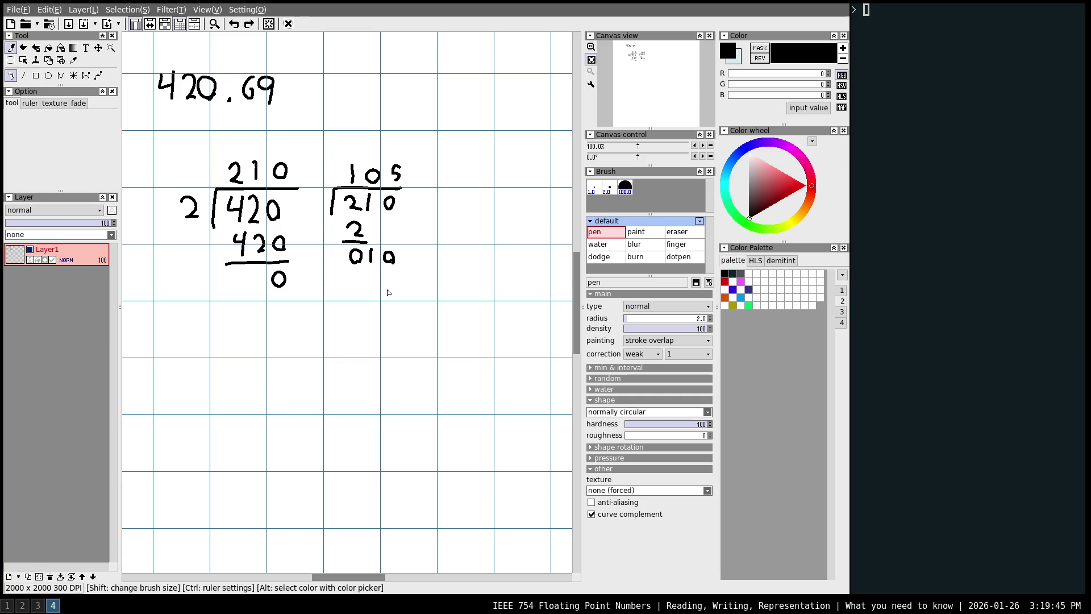
{"action": "mouse_move", "coordinate": [373, 270]}
{"action": "left_mouse_down"}
{"action": "mouse_move", "coordinate": [373, 284]}
{"action": "mouse_move", "coordinate": [389, 287]}
{"action": "mouse_move", "coordinate": [392, 271]}
{"action": "mouse_move", "coordinate": [372, 290]}
{"action": "mouse_move", "coordinate": [402, 290]}
{"action": "mouse_move", "coordinate": [397, 308]}
{"action": "left_mouse_up"}
Underline the 420 of 420.69 at the top of the page.
{"action": "mouse_move", "coordinate": [319, 288]}
{"action": "left_mouse_down"}
{"action": "mouse_move", "coordinate": [287, 320]}
{"action": "mouse_move", "coordinate": [218, 318]}
{"action": "left_mouse_up"}
{"action": "mouse_move", "coordinate": [326, 283]}
{"action": "left_mouse_down"}
{"action": "mouse_move", "coordinate": [319, 262]}
{"action": "mouse_move", "coordinate": [436, 241]}
{"action": "left_mouse_up"}
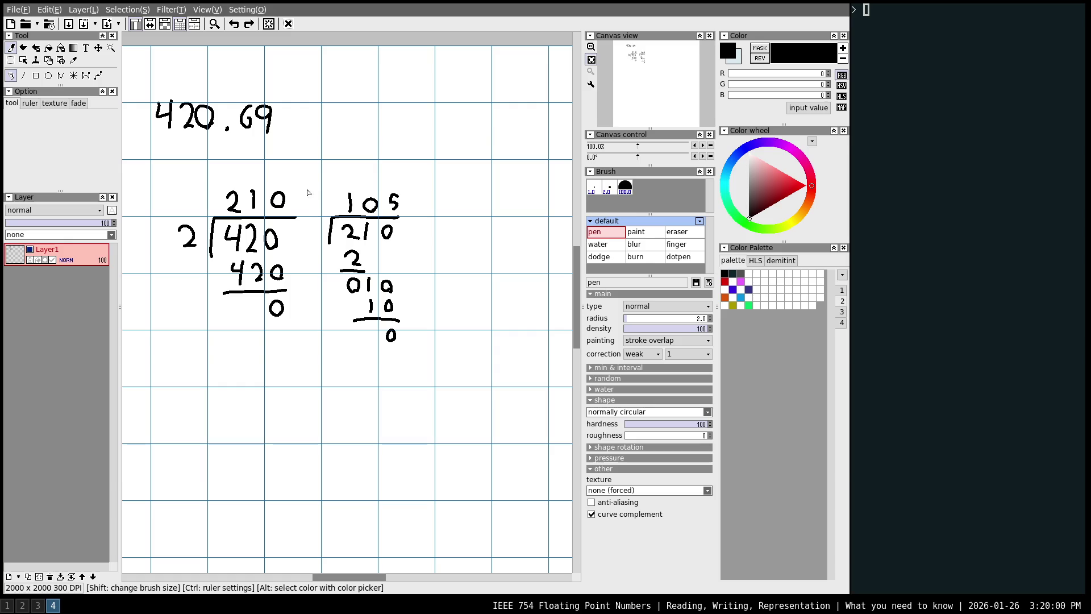
{"action": "left_click_drag", "start_coordinate": [164, 137], "coordinate": [208, 135]}
{"action": "scroll", "coordinate": [341, 278], "scroll_direction": "right", "scroll_amount": 3}
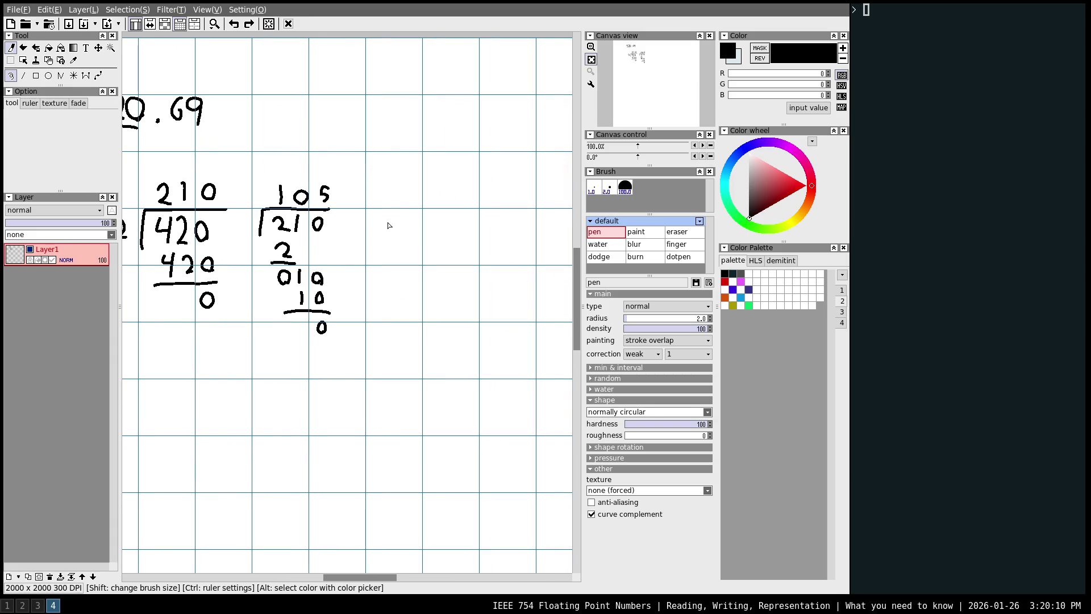
Set up 105 ÷ 2 with quotient 52 and subtract 10 beneath it.
{"action": "mouse_move", "coordinate": [388, 215]}
{"action": "left_mouse_down"}
{"action": "mouse_move", "coordinate": [388, 230]}
{"action": "mouse_move", "coordinate": [408, 228]}
{"action": "mouse_move", "coordinate": [410, 213]}
{"action": "mouse_move", "coordinate": [422, 231]}
{"action": "mouse_move", "coordinate": [382, 201]}
{"action": "mouse_move", "coordinate": [438, 206]}
{"action": "mouse_move", "coordinate": [408, 197]}
{"action": "left_mouse_up"}
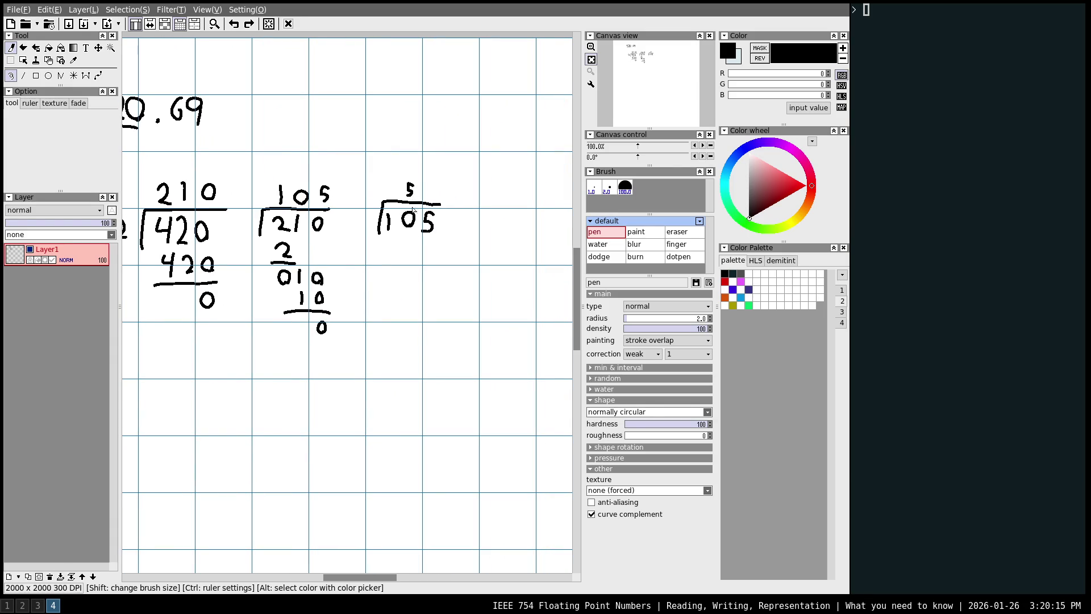
{"action": "mouse_move", "coordinate": [392, 239]}
{"action": "left_mouse_down"}
{"action": "mouse_move", "coordinate": [391, 258]}
{"action": "mouse_move", "coordinate": [409, 241]}
{"action": "mouse_move", "coordinate": [406, 257]}
{"action": "mouse_move", "coordinate": [418, 257]}
{"action": "mouse_move", "coordinate": [413, 279]}
{"action": "left_mouse_up"}
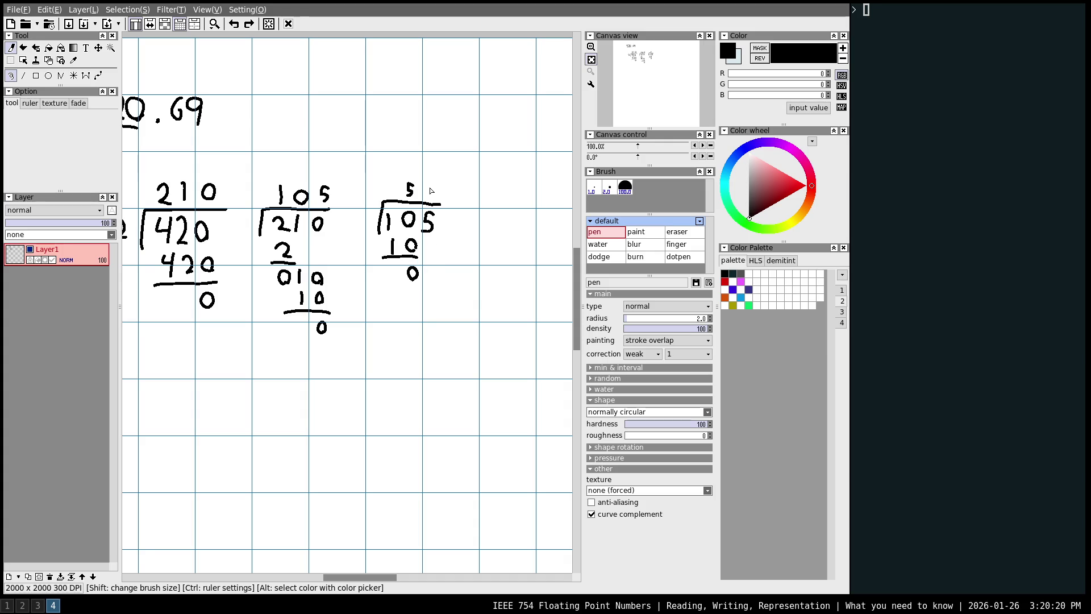
{"action": "left_click_drag", "start_coordinate": [428, 185], "coordinate": [438, 199]}
{"action": "left_click_drag", "start_coordinate": [431, 267], "coordinate": [446, 291]}
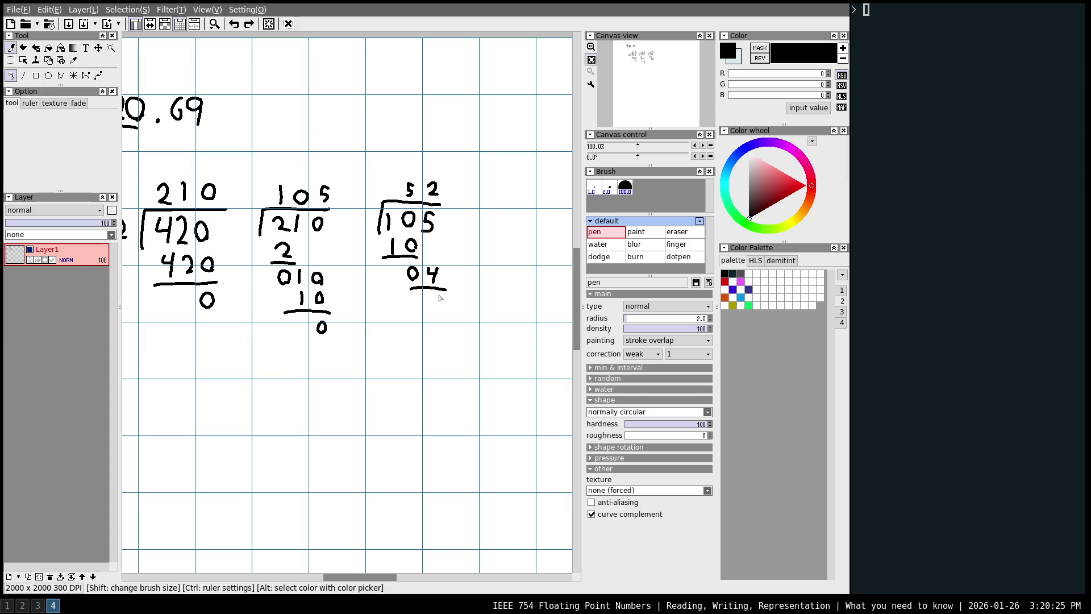
Fix the difference to 05, subtract 4 for remainder 1, then set up 52 ÷ 2.
{"action": "key", "text": "ctrl+z"}
{"action": "key", "text": "ctrl+z"}
{"action": "key", "text": "ctrl+z"}
{"action": "left_click_drag", "start_coordinate": [429, 269], "coordinate": [429, 284]}
{"action": "left_click_drag", "start_coordinate": [429, 268], "coordinate": [430, 288]}
{"action": "left_click_drag", "start_coordinate": [434, 287], "coordinate": [433, 337]}
{"action": "mouse_move", "coordinate": [450, 266]}
{"action": "left_mouse_down"}
{"action": "mouse_move", "coordinate": [409, 283]}
{"action": "mouse_move", "coordinate": [515, 194]}
{"action": "mouse_move", "coordinate": [553, 184]}
{"action": "left_mouse_up"}
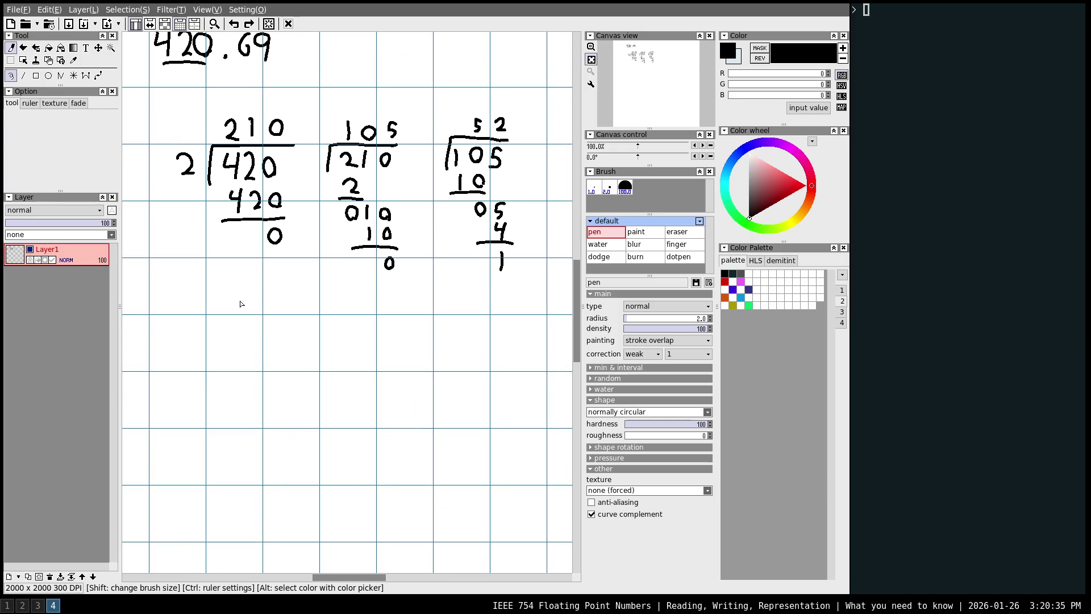
{"action": "mouse_move", "coordinate": [232, 294]}
{"action": "left_mouse_down"}
{"action": "mouse_move", "coordinate": [219, 294]}
{"action": "mouse_move", "coordinate": [217, 316]}
{"action": "mouse_move", "coordinate": [244, 307]}
{"action": "mouse_move", "coordinate": [251, 318]}
{"action": "mouse_move", "coordinate": [209, 286]}
{"action": "mouse_move", "coordinate": [252, 293]}
{"action": "left_mouse_up"}
{"action": "left_click_drag", "start_coordinate": [186, 296], "coordinate": [204, 314]}
Work out 52 ÷ 2 = 26 with remainder 0.
{"action": "left_click_drag", "start_coordinate": [220, 266], "coordinate": [231, 277]}
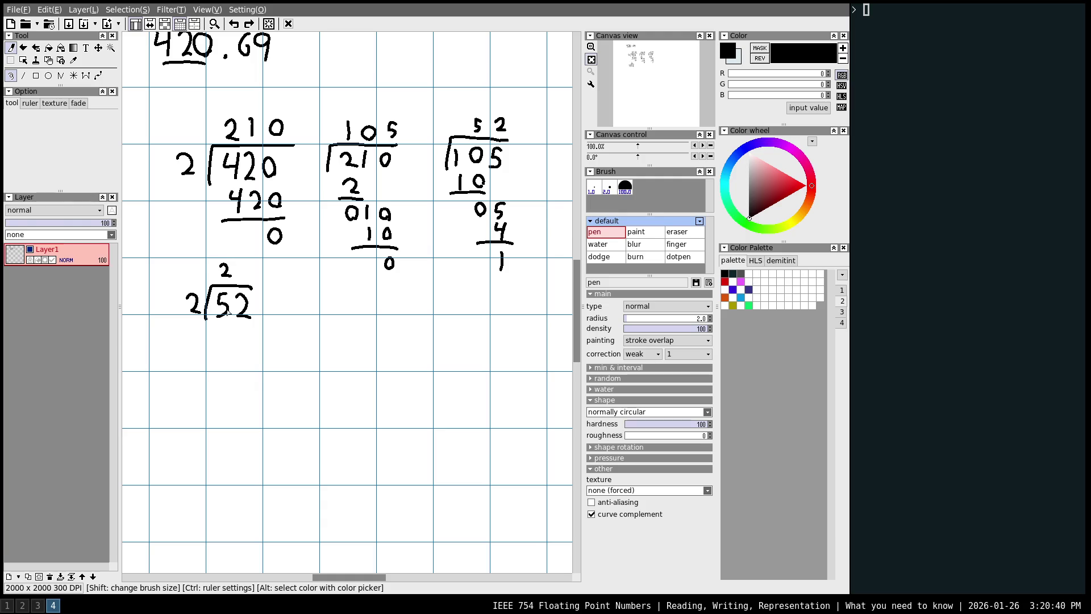
{"action": "left_click_drag", "start_coordinate": [218, 328], "coordinate": [248, 368]}
{"action": "left_click_drag", "start_coordinate": [246, 265], "coordinate": [245, 275]}
{"action": "mouse_move", "coordinate": [226, 378]}
{"action": "left_mouse_down"}
{"action": "mouse_move", "coordinate": [227, 393]}
{"action": "mouse_move", "coordinate": [250, 391]}
{"action": "mouse_move", "coordinate": [241, 418]}
{"action": "mouse_move", "coordinate": [246, 405]}
{"action": "left_mouse_up"}
Work out 26 ÷ 2 = 13 and 13 ÷ 2 = 6 remainder 1, then begin 6 ÷ 2.
{"action": "mouse_move", "coordinate": [295, 296]}
{"action": "left_mouse_down"}
{"action": "mouse_move", "coordinate": [311, 308]}
{"action": "mouse_move", "coordinate": [326, 301]}
{"action": "mouse_move", "coordinate": [291, 287]}
{"action": "mouse_move", "coordinate": [331, 287]}
{"action": "mouse_move", "coordinate": [304, 279]}
{"action": "mouse_move", "coordinate": [323, 273]}
{"action": "left_mouse_up"}
{"action": "mouse_move", "coordinate": [302, 322]}
{"action": "left_mouse_down"}
{"action": "mouse_move", "coordinate": [301, 334]}
{"action": "mouse_move", "coordinate": [336, 340]}
{"action": "mouse_move", "coordinate": [327, 349]}
{"action": "left_mouse_up"}
{"action": "mouse_move", "coordinate": [382, 296]}
{"action": "left_mouse_down"}
{"action": "mouse_move", "coordinate": [391, 311]}
{"action": "mouse_move", "coordinate": [405, 291]}
{"action": "mouse_move", "coordinate": [361, 311]}
{"action": "mouse_move", "coordinate": [370, 311]}
{"action": "left_mouse_up"}
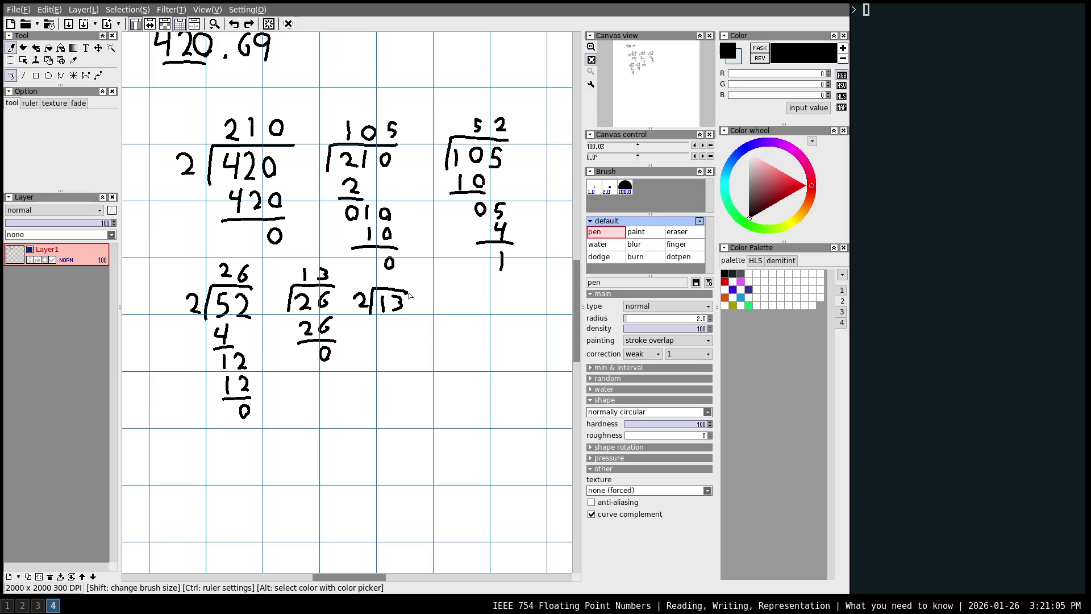
{"action": "left_click_drag", "start_coordinate": [404, 273], "coordinate": [400, 279]}
{"action": "mouse_move", "coordinate": [384, 320]}
{"action": "left_mouse_down"}
{"action": "mouse_move", "coordinate": [385, 332]}
{"action": "mouse_move", "coordinate": [409, 335]}
{"action": "mouse_move", "coordinate": [400, 357]}
{"action": "mouse_move", "coordinate": [382, 332]}
{"action": "left_mouse_up"}
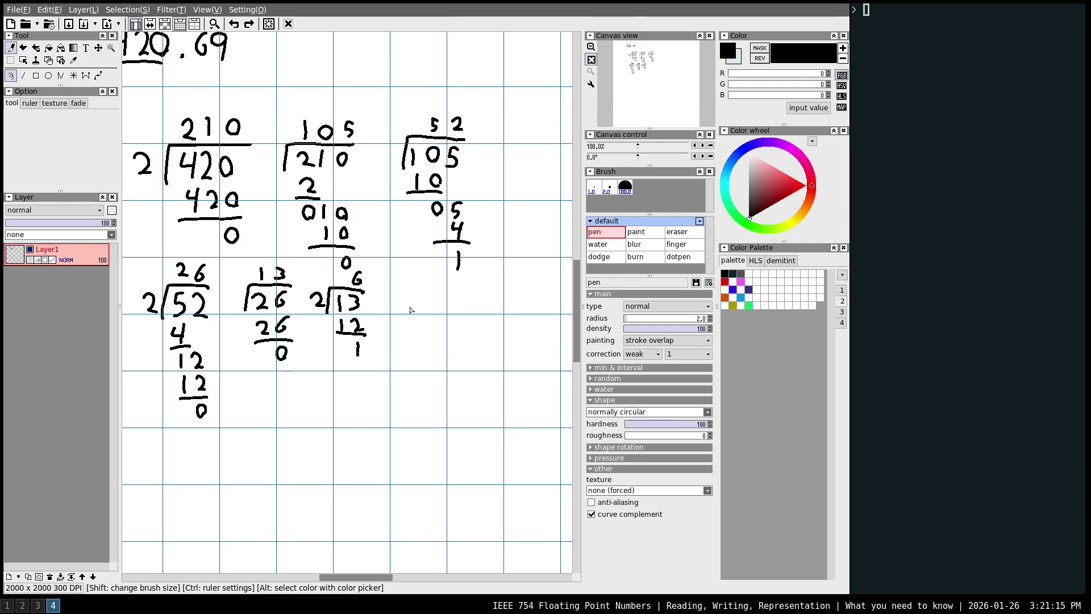
{"action": "mouse_move", "coordinate": [412, 297]}
{"action": "left_mouse_down"}
{"action": "mouse_move", "coordinate": [405, 312]}
{"action": "mouse_move", "coordinate": [394, 296]}
{"action": "mouse_move", "coordinate": [417, 294]}
{"action": "mouse_move", "coordinate": [404, 285]}
{"action": "left_mouse_up"}
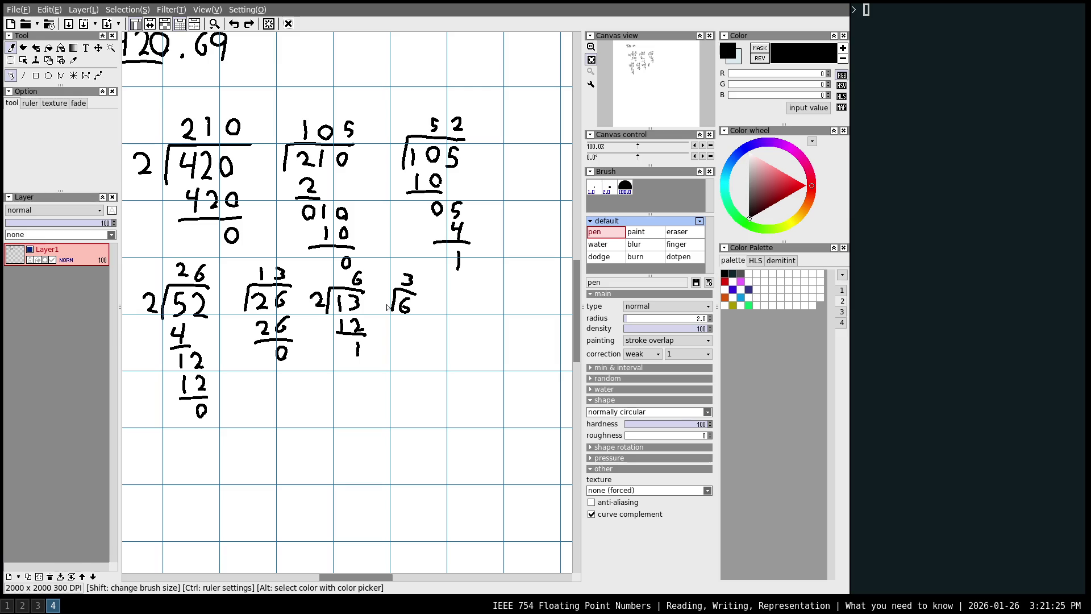
{"action": "key", "text": "x"}
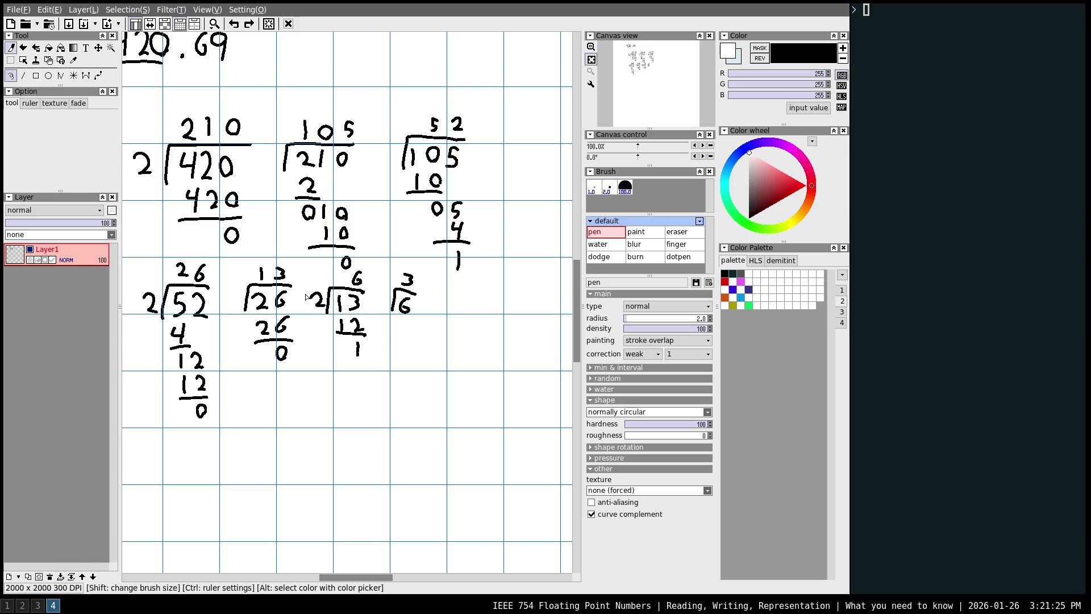
Erase the divisor 2 beside the 13 division with a smaller eraser.
{"action": "left_click", "coordinate": [665, 234]}
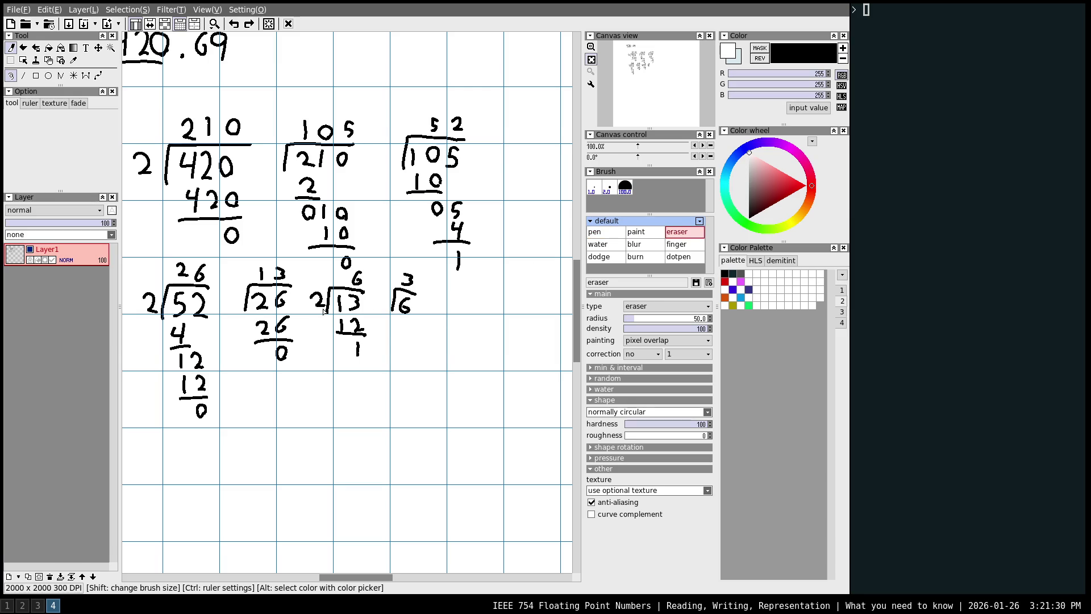
{"action": "left_click", "coordinate": [629, 320]}
{"action": "left_click", "coordinate": [314, 297]}
Return to the pen at size 2.0 in black with anti-aliasing turned off.
{"action": "left_click", "coordinate": [614, 233]}
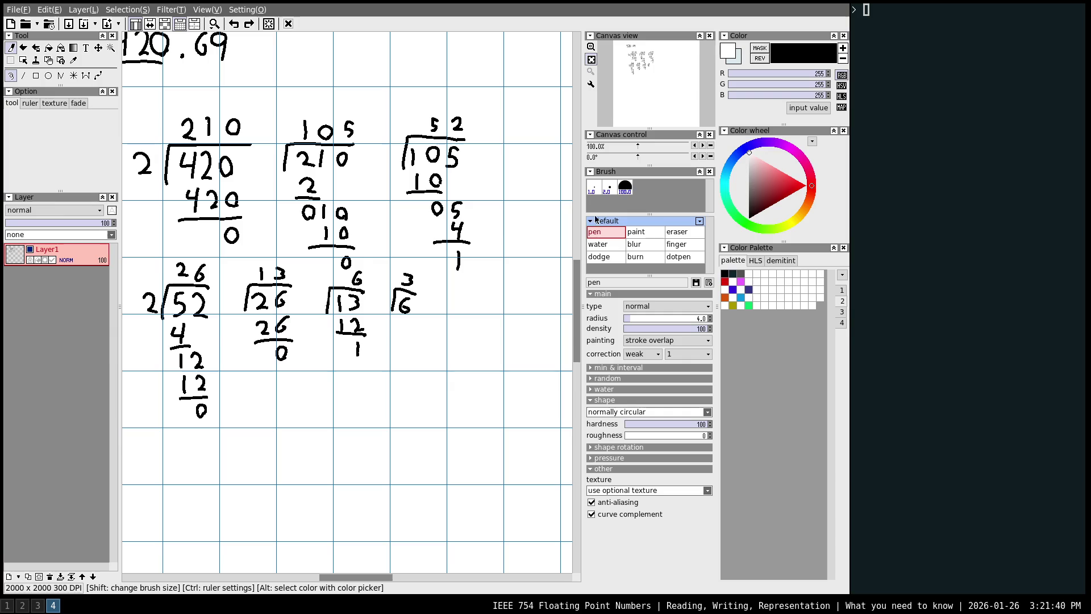
{"action": "left_click", "coordinate": [592, 188]}
{"action": "left_click", "coordinate": [611, 195]}
{"action": "left_click_drag", "start_coordinate": [409, 309], "coordinate": [422, 312]}
{"action": "left_click", "coordinate": [782, 58]}
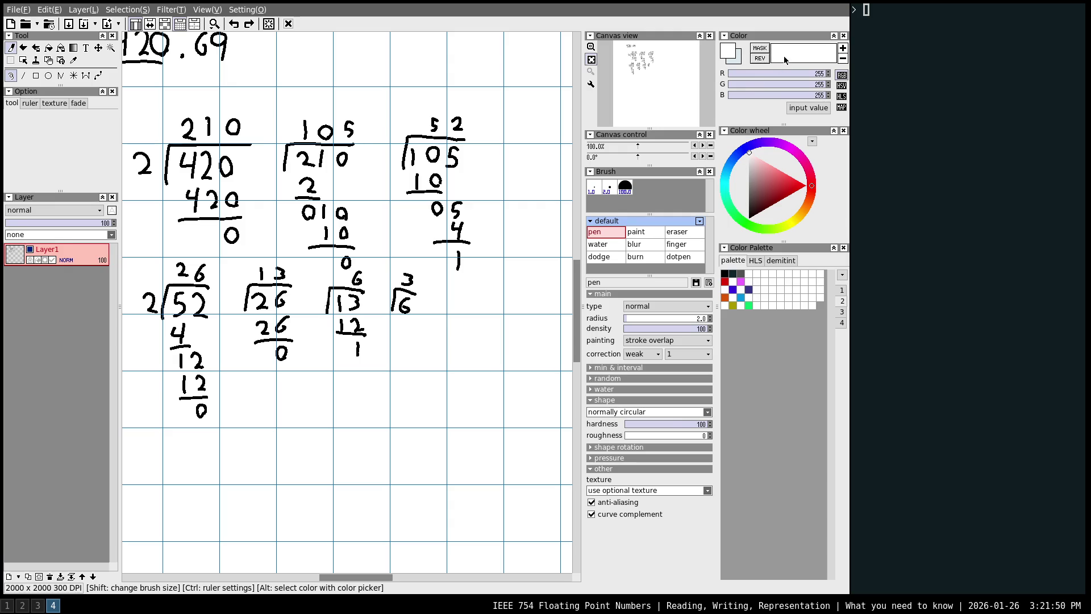
{"action": "left_click", "coordinate": [724, 274]}
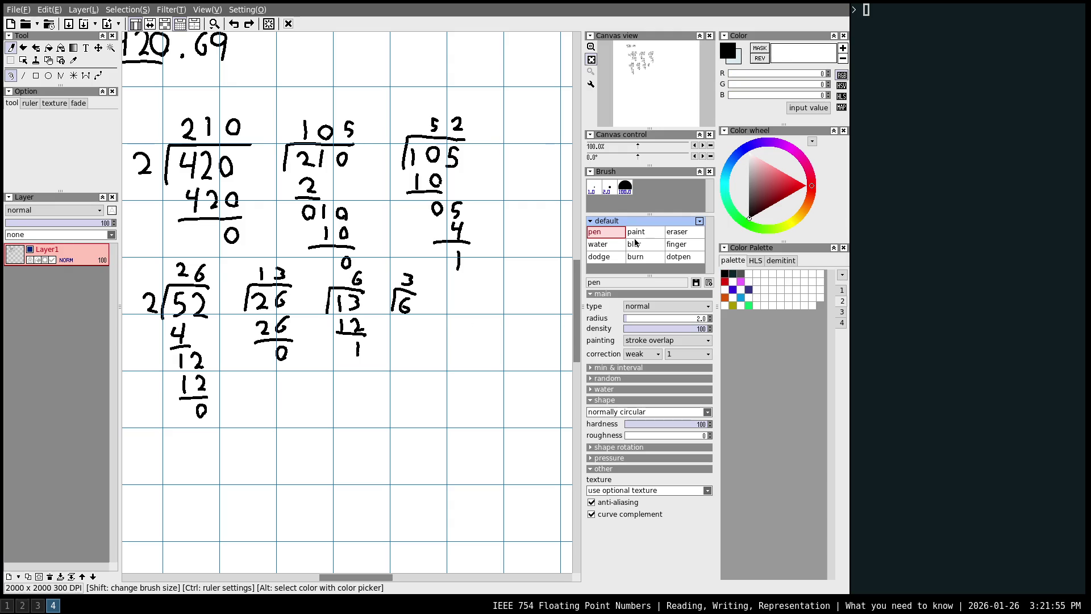
{"action": "left_click", "coordinate": [615, 500]}
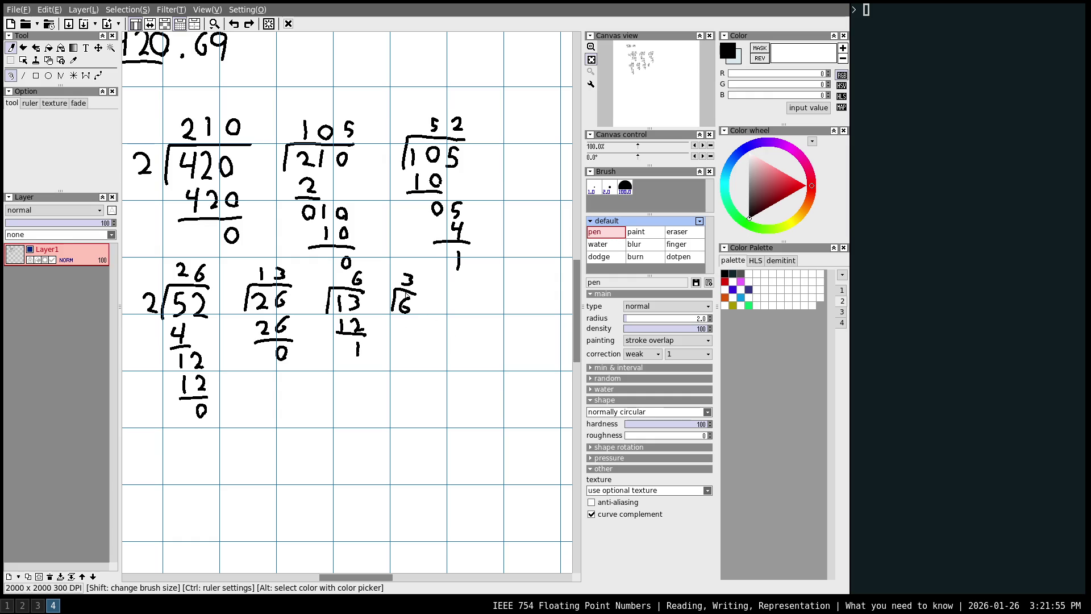
Handwrite 6 ÷ 2 = 3 r0, 3 ÷ 2 = 1 r1 and 1 ÷ 2 = 0 r1.
{"action": "mouse_move", "coordinate": [412, 322]}
{"action": "left_mouse_down"}
{"action": "mouse_move", "coordinate": [404, 340]}
{"action": "mouse_move", "coordinate": [423, 339]}
{"action": "mouse_move", "coordinate": [404, 358]}
{"action": "mouse_move", "coordinate": [415, 354]}
{"action": "left_mouse_up"}
{"action": "mouse_move", "coordinate": [453, 300]}
{"action": "left_mouse_down"}
{"action": "mouse_move", "coordinate": [455, 316]}
{"action": "mouse_move", "coordinate": [455, 290]}
{"action": "mouse_move", "coordinate": [470, 295]}
{"action": "mouse_move", "coordinate": [461, 291]}
{"action": "left_mouse_up"}
{"action": "mouse_move", "coordinate": [452, 328]}
{"action": "left_mouse_down"}
{"action": "mouse_move", "coordinate": [471, 341]}
{"action": "mouse_move", "coordinate": [455, 364]}
{"action": "left_mouse_up"}
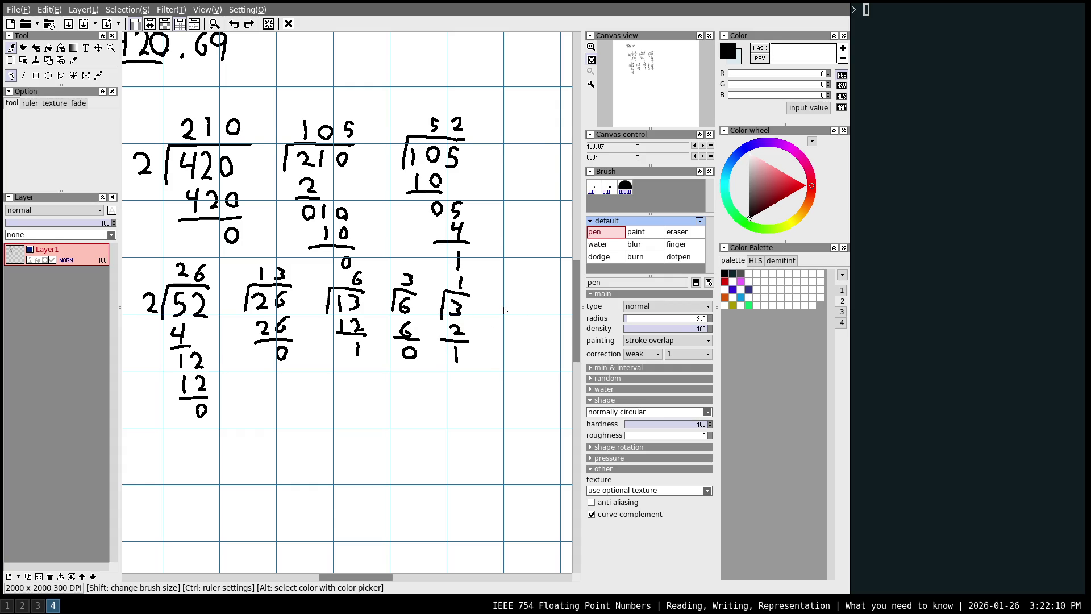
{"action": "mouse_move", "coordinate": [510, 300]}
{"action": "left_mouse_down"}
{"action": "mouse_move", "coordinate": [509, 310]}
{"action": "mouse_move", "coordinate": [521, 293]}
{"action": "mouse_move", "coordinate": [507, 289]}
{"action": "mouse_move", "coordinate": [514, 280]}
{"action": "mouse_move", "coordinate": [511, 358]}
{"action": "left_mouse_up"}
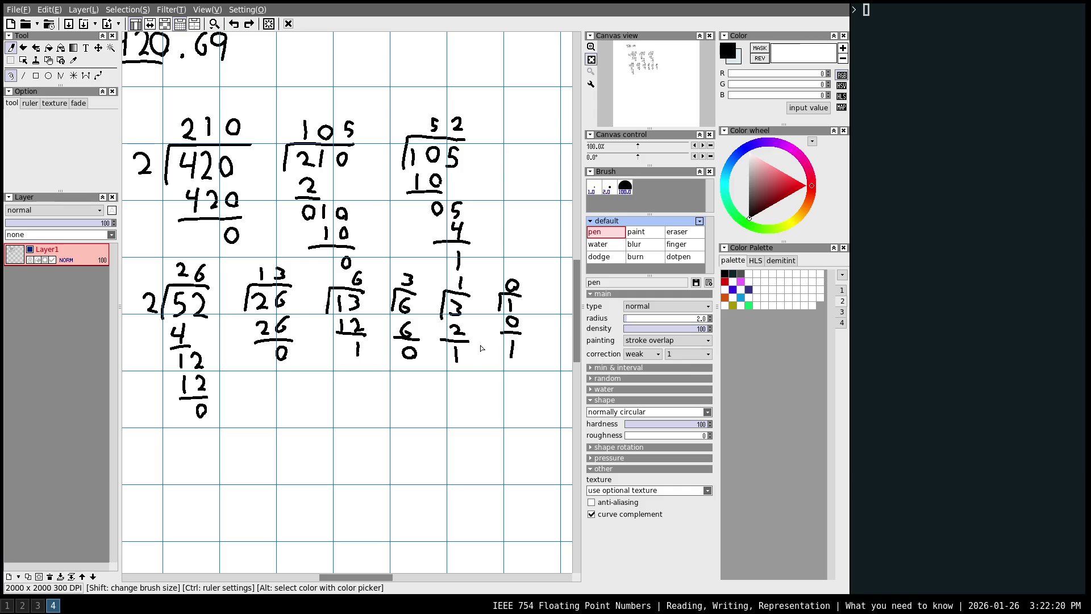
{"action": "scroll", "coordinate": [401, 330], "scroll_direction": "up", "scroll_amount": 1}
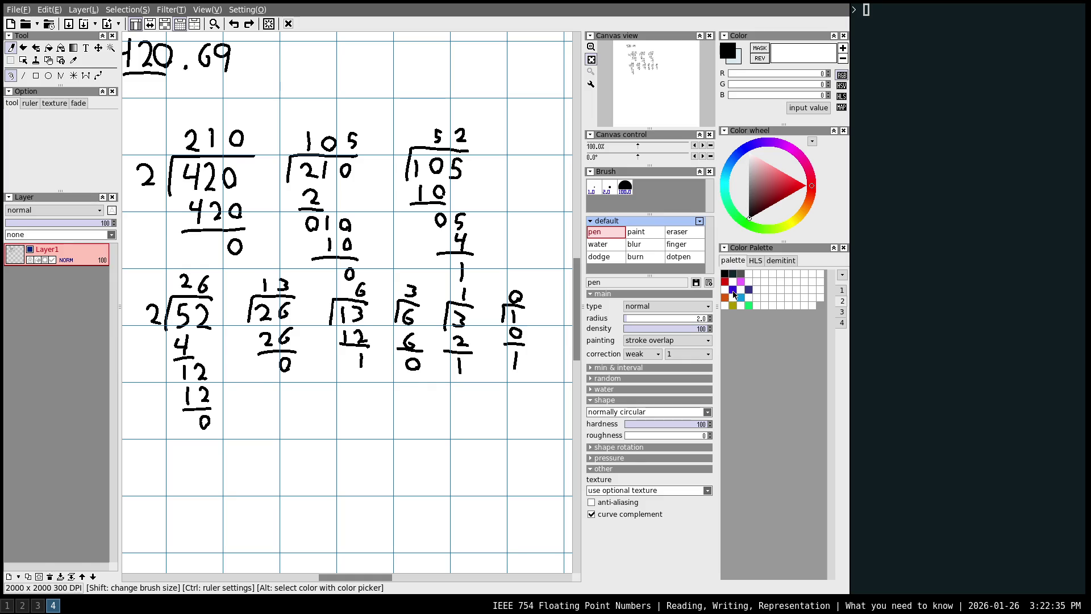
{"action": "left_click", "coordinate": [741, 298]}
Try light-blue and dark-blue strokes below the 52 division, undoing both.
{"action": "mouse_move", "coordinate": [461, 391]}
{"action": "left_mouse_down"}
{"action": "mouse_move", "coordinate": [449, 373]}
{"action": "mouse_move", "coordinate": [463, 375]}
{"action": "left_mouse_up"}
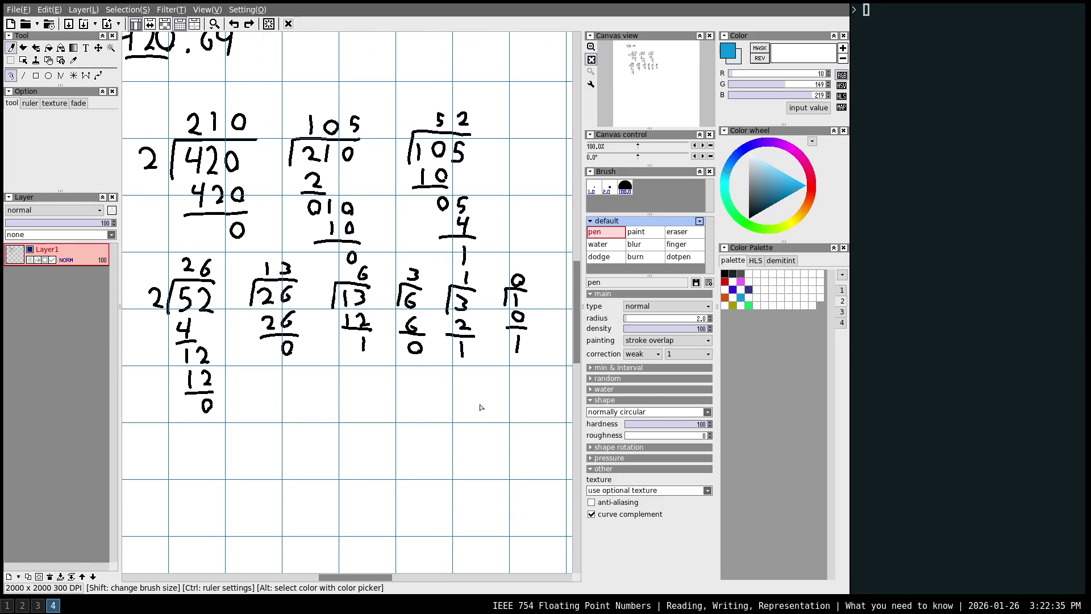
{"action": "mouse_move", "coordinate": [477, 415]}
{"action": "left_mouse_down"}
{"action": "mouse_move", "coordinate": [494, 441]}
{"action": "mouse_move", "coordinate": [487, 436]}
{"action": "left_mouse_up"}
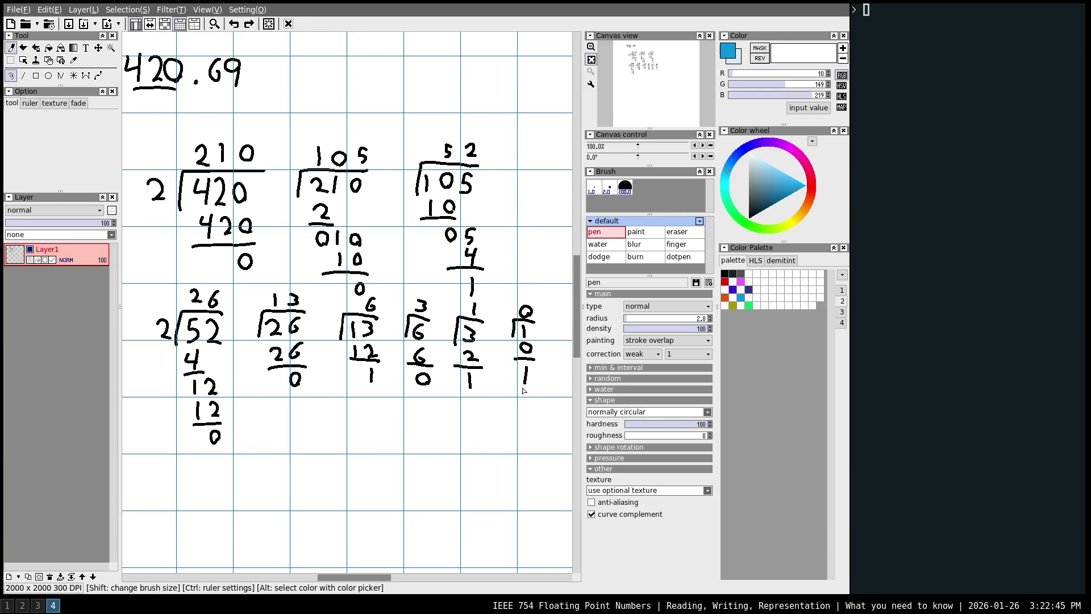
{"action": "mouse_move", "coordinate": [192, 473]}
{"action": "left_mouse_down"}
{"action": "mouse_move", "coordinate": [194, 493]}
{"action": "mouse_move", "coordinate": [213, 494]}
{"action": "left_mouse_up"}
{"action": "key", "text": "ctrl+z"}
{"action": "key", "text": "ctrl+z"}
{"action": "left_click", "coordinate": [748, 290]}
{"action": "left_click_drag", "start_coordinate": [194, 472], "coordinate": [195, 493]}
{"action": "key", "text": "ctrl+z"}
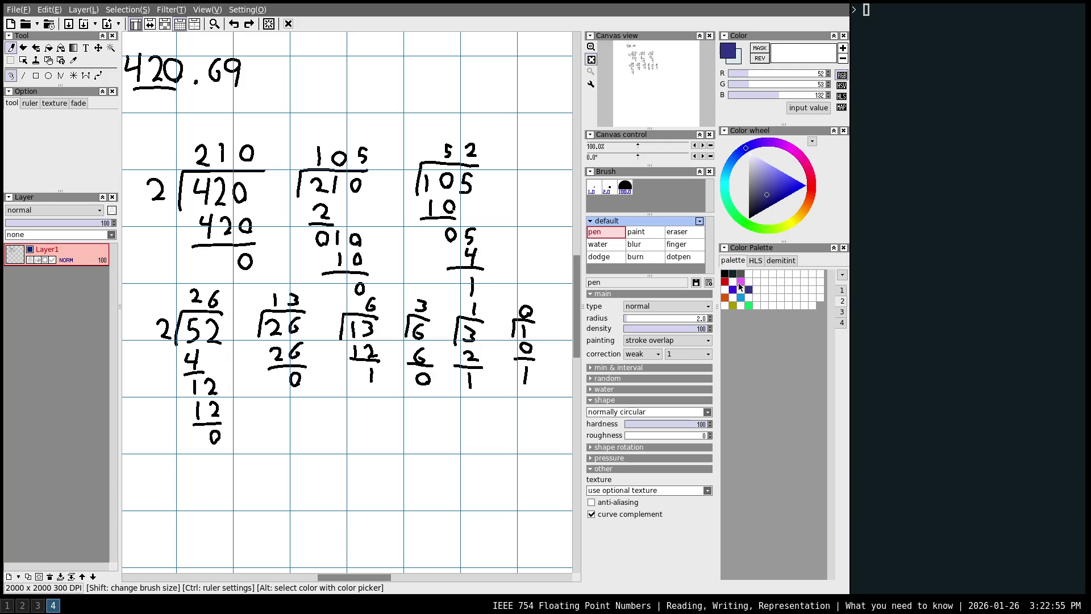
Switch the pen to blue and write the remainder digits below the divisions.
{"action": "left_click_drag", "start_coordinate": [192, 481], "coordinate": [192, 499]}
{"action": "key", "text": "ctrl+z"}
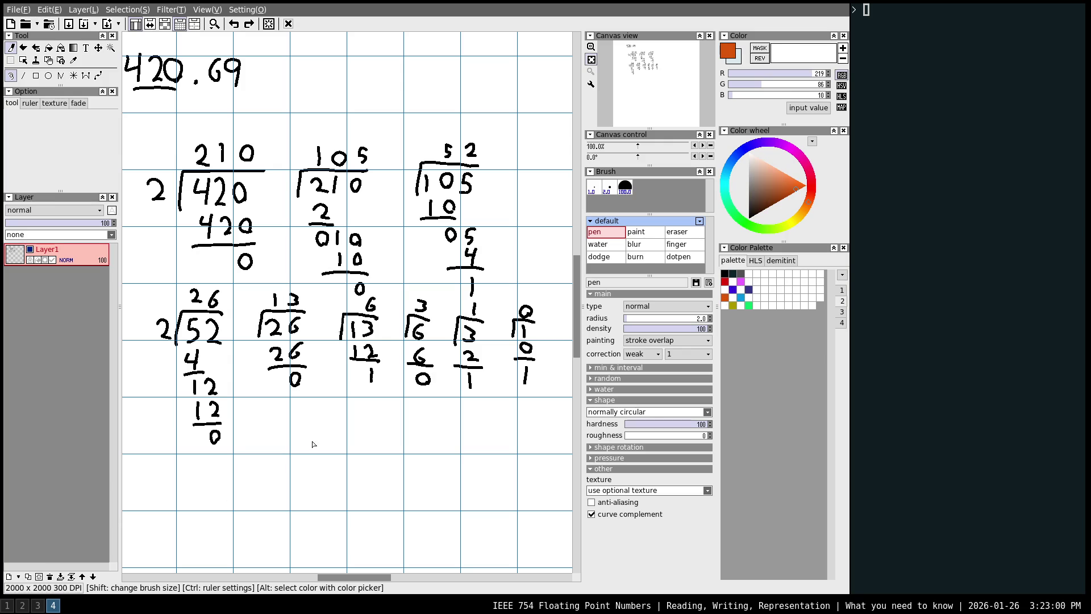
{"action": "left_click", "coordinate": [732, 290]}
{"action": "mouse_move", "coordinate": [205, 475]}
{"action": "left_mouse_down"}
{"action": "mouse_move", "coordinate": [190, 493]}
{"action": "mouse_move", "coordinate": [255, 475]}
{"action": "mouse_move", "coordinate": [297, 490]}
{"action": "mouse_move", "coordinate": [303, 467]}
{"action": "mouse_move", "coordinate": [319, 489]}
{"action": "mouse_move", "coordinate": [327, 470]}
{"action": "mouse_move", "coordinate": [328, 483]}
{"action": "mouse_move", "coordinate": [375, 484]}
{"action": "mouse_move", "coordinate": [382, 469]}
{"action": "mouse_move", "coordinate": [421, 485]}
{"action": "left_mouse_up"}
{"action": "key", "text": "ctrl+z"}
Add the final 0 so the blue row reads 110100100.
{"action": "mouse_move", "coordinate": [343, 434]}
{"action": "left_mouse_down"}
{"action": "mouse_move", "coordinate": [392, 451]}
{"action": "mouse_move", "coordinate": [379, 450]}
{"action": "left_mouse_up"}
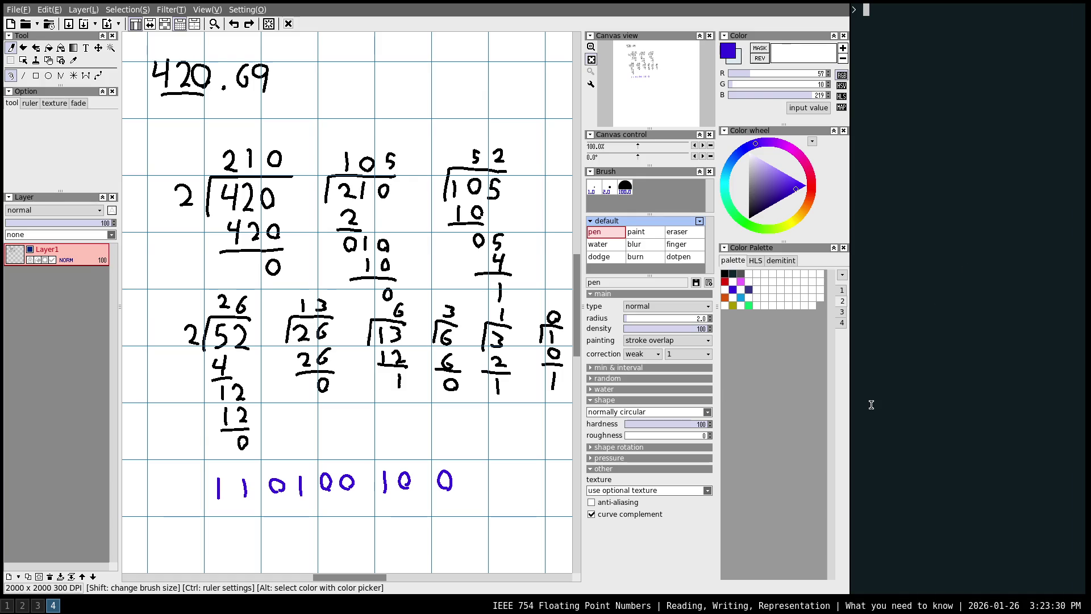
Evaluate 0b110100100 in qalc to confirm it equals 420.
{"action": "type", "text": "0b110100100"}
{"action": "key", "text": "Return"}
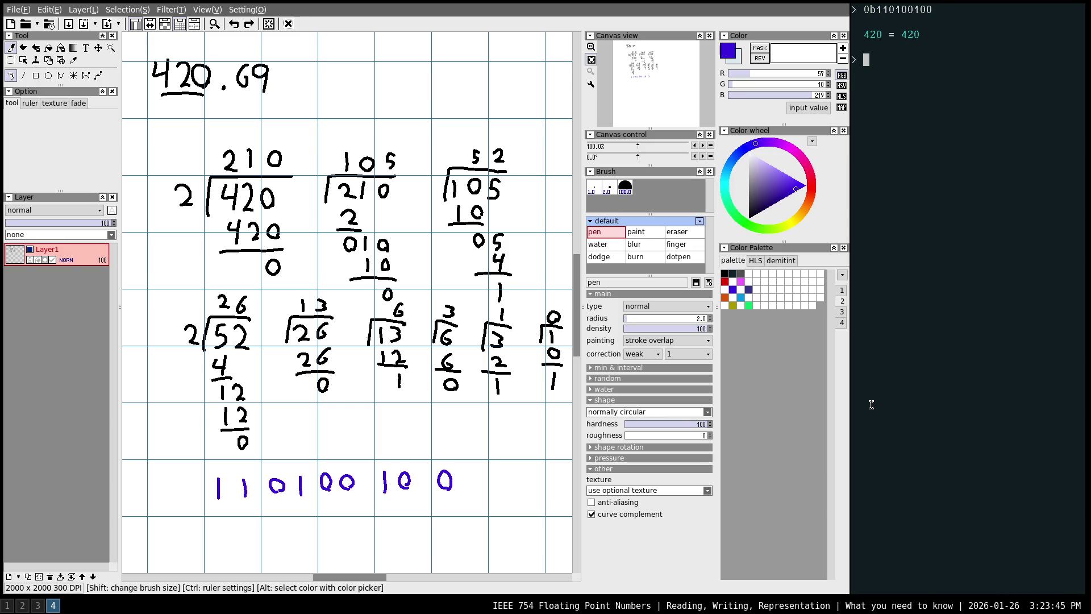
{"action": "mouse_move", "coordinate": [435, 323]}
{"action": "left_mouse_down"}
{"action": "mouse_move", "coordinate": [444, 328]}
{"action": "mouse_move", "coordinate": [384, 348]}
{"action": "mouse_move", "coordinate": [371, 330]}
{"action": "left_mouse_up"}
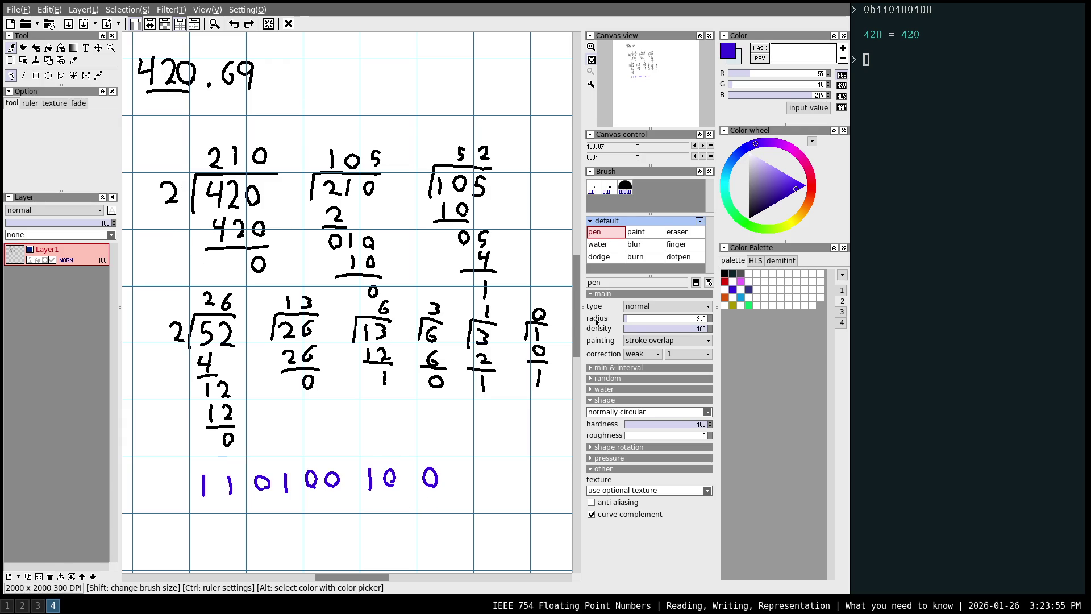
Switch the pen back to black and underline the 69 of 420.69.
{"action": "left_click", "coordinate": [724, 274]}
{"action": "scroll", "coordinate": [341, 412], "scroll_direction": "left", "scroll_amount": 2}
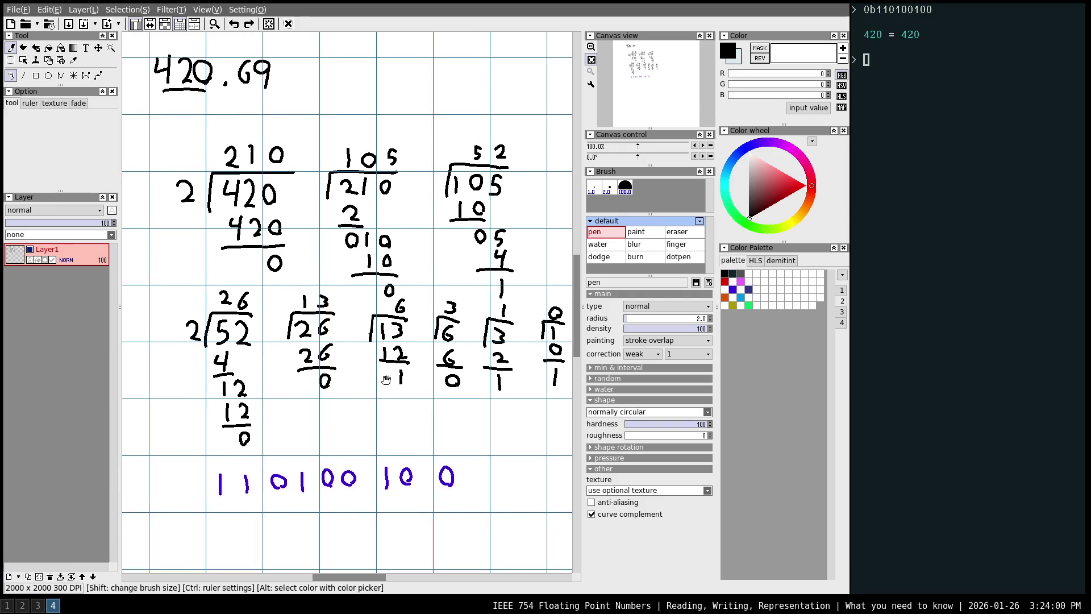
{"action": "scroll", "coordinate": [260, 132], "scroll_direction": "up", "scroll_amount": 1}
{"action": "left_click_drag", "start_coordinate": [257, 131], "coordinate": [290, 132]}
{"action": "mouse_move", "coordinate": [335, 284]}
{"action": "left_mouse_down"}
{"action": "mouse_move", "coordinate": [302, 226]}
{"action": "mouse_move", "coordinate": [302, 150]}
{"action": "left_mouse_up"}
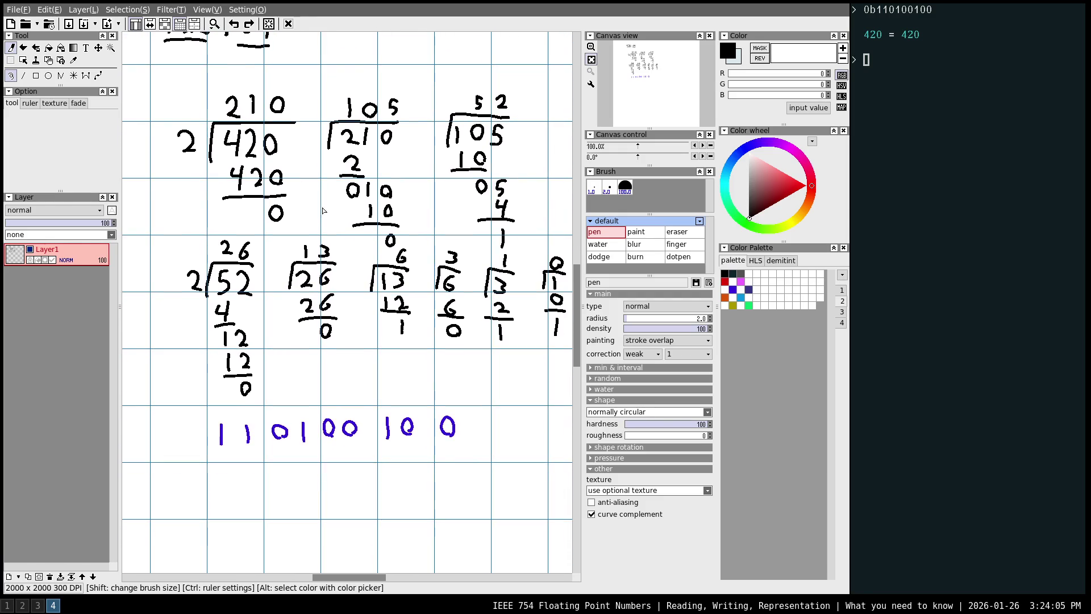
Pan to blank canvas space and write the fraction digits 69.
{"action": "mouse_move", "coordinate": [387, 270]}
{"action": "left_mouse_down"}
{"action": "mouse_move", "coordinate": [244, 278]}
{"action": "mouse_move", "coordinate": [227, 164]}
{"action": "mouse_move", "coordinate": [217, 163]}
{"action": "mouse_move", "coordinate": [216, 407]}
{"action": "left_mouse_up"}
{"action": "mouse_move", "coordinate": [362, 272]}
{"action": "left_mouse_down"}
{"action": "mouse_move", "coordinate": [214, 309]}
{"action": "mouse_move", "coordinate": [175, 285]}
{"action": "left_mouse_up"}
{"action": "mouse_move", "coordinate": [327, 274]}
{"action": "left_mouse_down"}
{"action": "mouse_move", "coordinate": [67, 305]}
{"action": "mouse_move", "coordinate": [319, 270]}
{"action": "mouse_move", "coordinate": [303, 277]}
{"action": "left_mouse_up"}
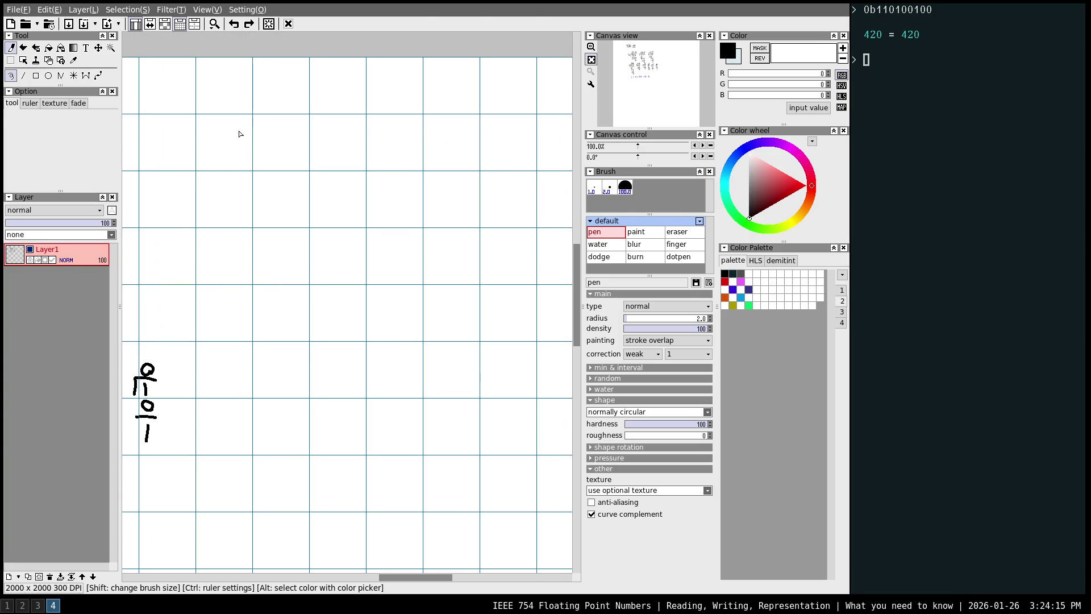
{"action": "mouse_move", "coordinate": [269, 135]}
{"action": "left_mouse_down"}
{"action": "mouse_move", "coordinate": [292, 123]}
{"action": "mouse_move", "coordinate": [290, 137]}
{"action": "mouse_move", "coordinate": [254, 144]}
{"action": "mouse_move", "coordinate": [253, 563]}
{"action": "left_mouse_up"}
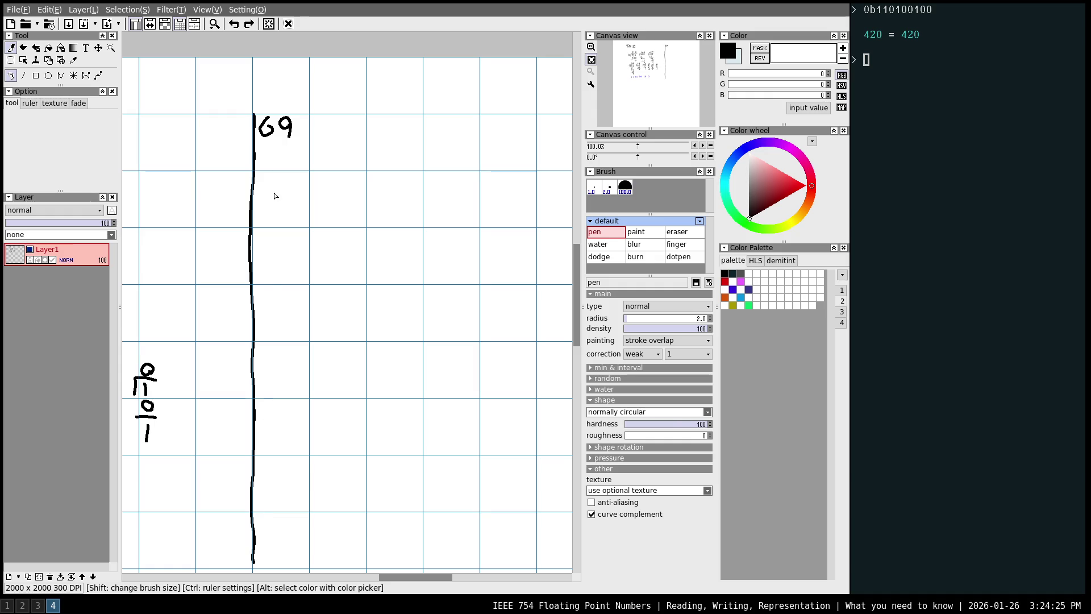
Draw the vertical and horizontal divider lines and write the first doubled row, 1 38.
{"action": "left_click_drag", "start_coordinate": [253, 112], "coordinate": [254, 104]}
{"action": "left_click_drag", "start_coordinate": [211, 138], "coordinate": [309, 139]}
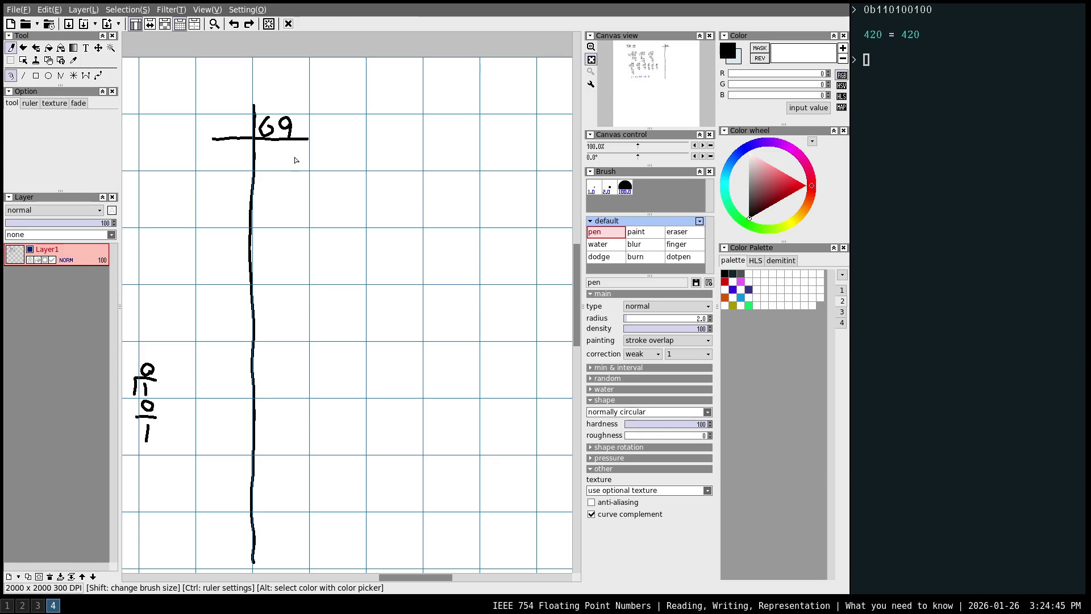
{"action": "mouse_move", "coordinate": [296, 160]}
{"action": "left_mouse_down"}
{"action": "mouse_move", "coordinate": [295, 172]}
{"action": "mouse_move", "coordinate": [299, 151]}
{"action": "mouse_move", "coordinate": [274, 170]}
{"action": "mouse_move", "coordinate": [270, 162]}
{"action": "mouse_move", "coordinate": [245, 169]}
{"action": "mouse_move", "coordinate": [291, 192]}
{"action": "left_mouse_up"}
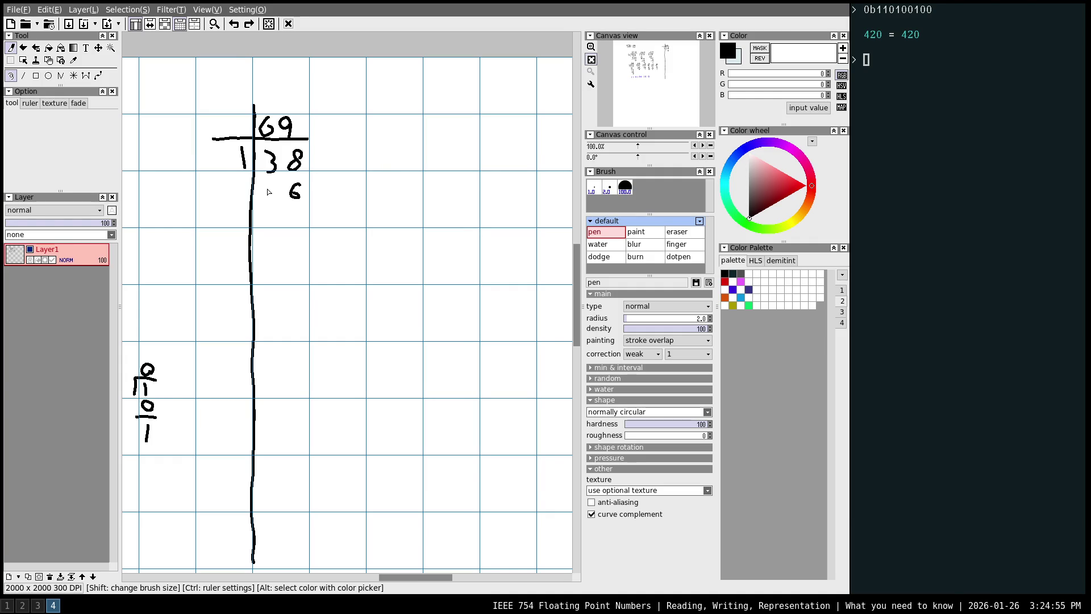
{"action": "left_click_drag", "start_coordinate": [271, 180], "coordinate": [274, 199]}
Write the rows 0 76, 1 52 and 1 04, start the next values, and undo a stray mark.
{"action": "mouse_move", "coordinate": [241, 179]}
{"action": "left_mouse_down"}
{"action": "mouse_move", "coordinate": [238, 196]}
{"action": "mouse_move", "coordinate": [242, 179]}
{"action": "left_mouse_up"}
{"action": "left_click_drag", "start_coordinate": [292, 211], "coordinate": [302, 220]}
{"action": "mouse_move", "coordinate": [272, 208]}
{"action": "left_mouse_down"}
{"action": "mouse_move", "coordinate": [264, 225]}
{"action": "mouse_move", "coordinate": [242, 216]}
{"action": "mouse_move", "coordinate": [242, 226]}
{"action": "mouse_move", "coordinate": [304, 240]}
{"action": "mouse_move", "coordinate": [300, 253]}
{"action": "mouse_move", "coordinate": [271, 248]}
{"action": "mouse_move", "coordinate": [276, 233]}
{"action": "mouse_move", "coordinate": [240, 249]}
{"action": "left_mouse_up"}
{"action": "left_click_drag", "start_coordinate": [301, 270], "coordinate": [239, 265]}
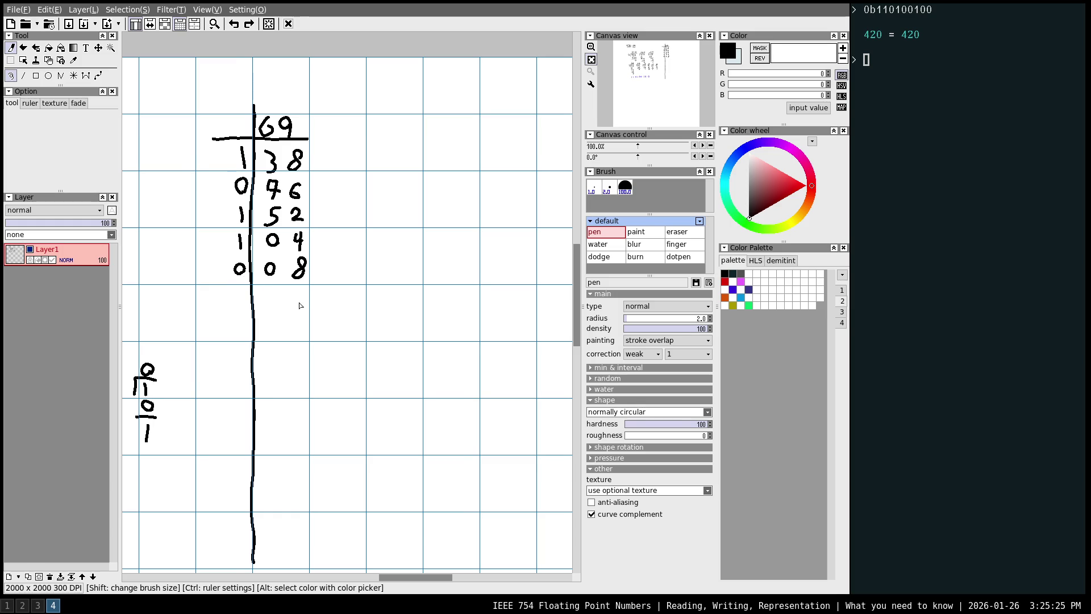
{"action": "mouse_move", "coordinate": [301, 295]}
{"action": "left_mouse_down"}
{"action": "mouse_move", "coordinate": [272, 310]}
{"action": "mouse_move", "coordinate": [248, 305]}
{"action": "left_mouse_up"}
{"action": "left_click_drag", "start_coordinate": [294, 323], "coordinate": [304, 335]}
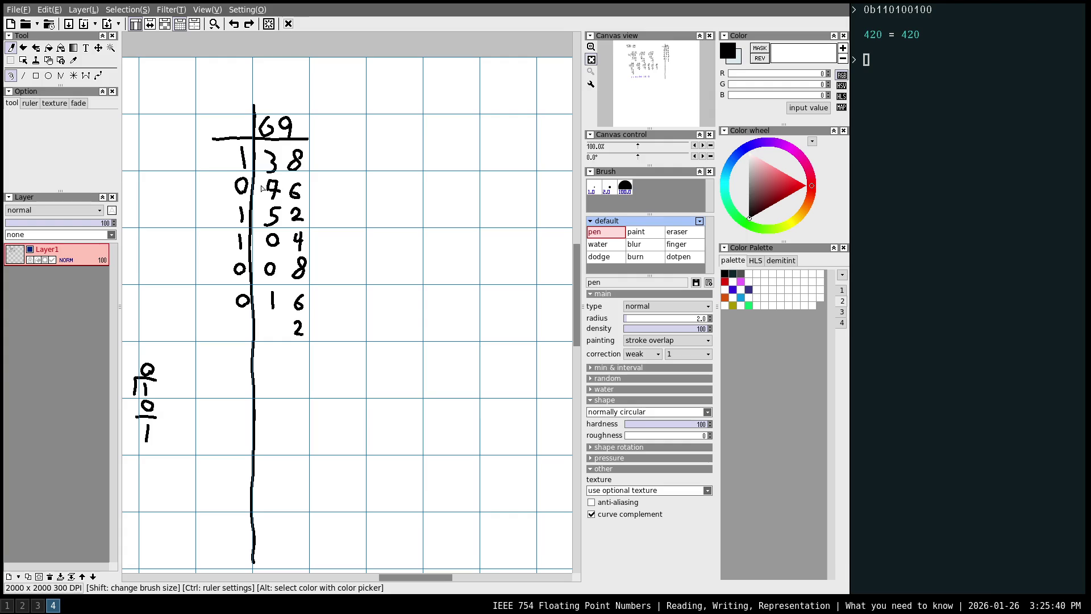
{"action": "left_click_drag", "start_coordinate": [261, 181], "coordinate": [258, 188]}
{"action": "key", "text": "ctrl+z"}
Finish the 0 32, 0 64, 1 28 and 0 56 rows of the doubling column.
{"action": "mouse_move", "coordinate": [268, 322]}
{"action": "left_mouse_down"}
{"action": "mouse_move", "coordinate": [270, 336]}
{"action": "mouse_move", "coordinate": [246, 327]}
{"action": "left_mouse_up"}
{"action": "mouse_move", "coordinate": [278, 348]}
{"action": "left_mouse_down"}
{"action": "mouse_move", "coordinate": [272, 356]}
{"action": "mouse_move", "coordinate": [304, 355]}
{"action": "left_mouse_up"}
{"action": "mouse_move", "coordinate": [302, 343]}
{"action": "left_mouse_down"}
{"action": "mouse_move", "coordinate": [299, 367]}
{"action": "mouse_move", "coordinate": [242, 360]}
{"action": "mouse_move", "coordinate": [242, 348]}
{"action": "left_mouse_up"}
{"action": "mouse_move", "coordinate": [301, 376]}
{"action": "left_mouse_down"}
{"action": "mouse_move", "coordinate": [293, 387]}
{"action": "mouse_move", "coordinate": [300, 369]}
{"action": "mouse_move", "coordinate": [278, 376]}
{"action": "mouse_move", "coordinate": [281, 386]}
{"action": "mouse_move", "coordinate": [238, 386]}
{"action": "left_mouse_up"}
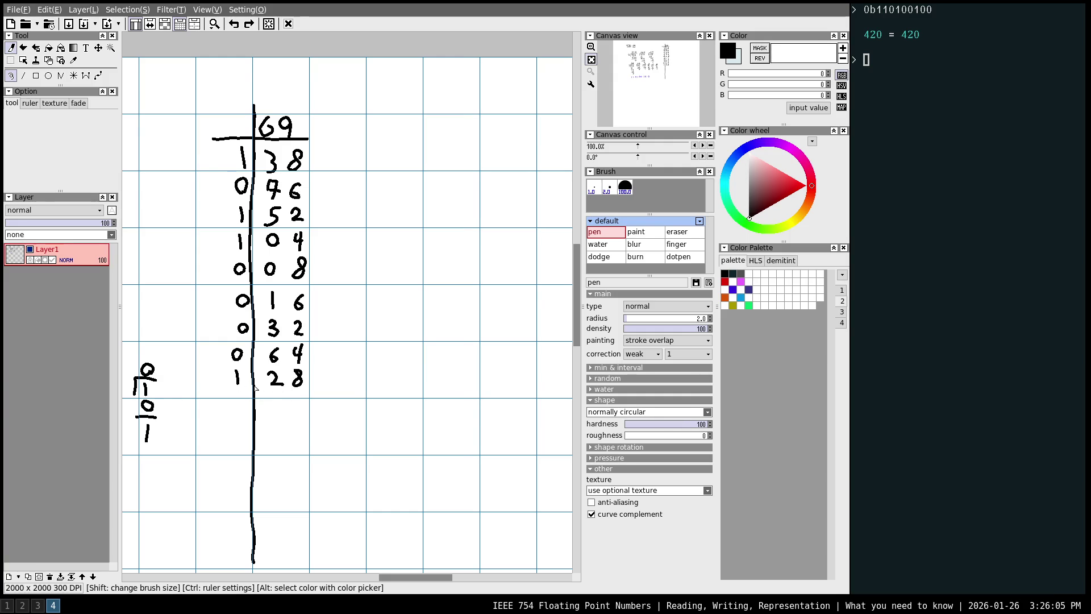
{"action": "left_click_drag", "start_coordinate": [302, 401], "coordinate": [296, 409]}
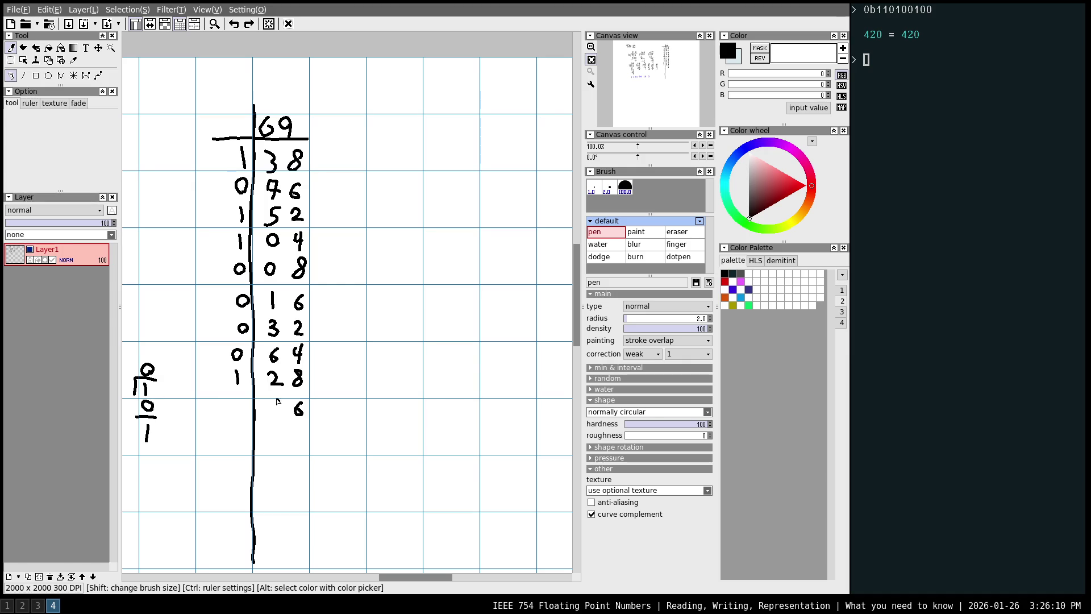
{"action": "mouse_move", "coordinate": [279, 412]}
{"action": "left_mouse_down"}
{"action": "mouse_move", "coordinate": [235, 414]}
{"action": "mouse_move", "coordinate": [284, 382]}
{"action": "mouse_move", "coordinate": [276, 356]}
{"action": "mouse_move", "coordinate": [532, 321]}
{"action": "left_mouse_up"}
{"action": "left_click_drag", "start_coordinate": [491, 320], "coordinate": [483, 320]}
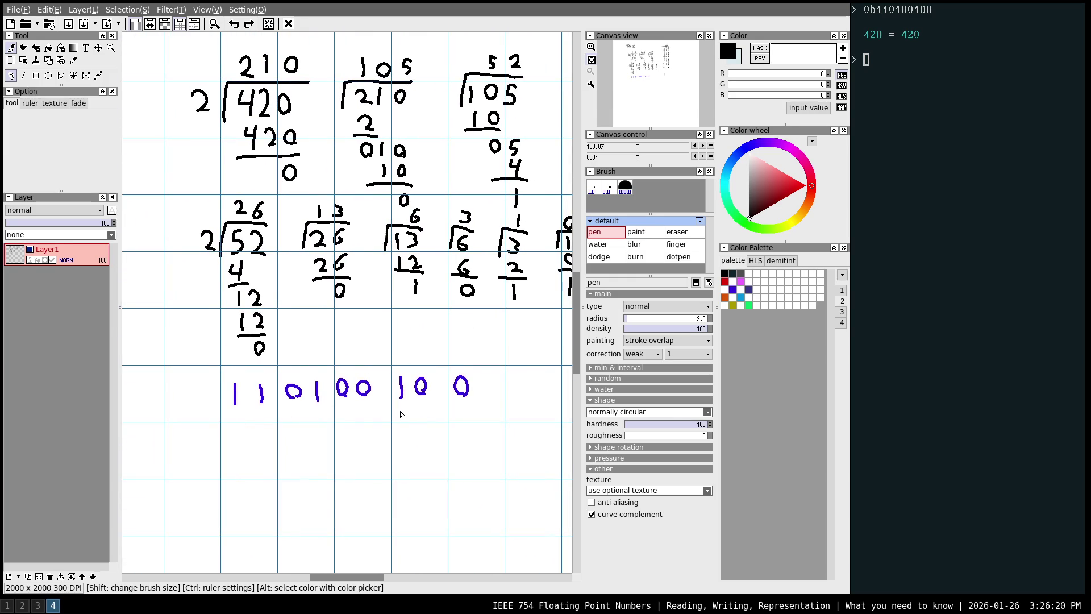
Review the 420 division work, return to the column, and add the 1 02 row beneath 56.
{"action": "left_click_drag", "start_coordinate": [425, 402], "coordinate": [312, 426]}
{"action": "mouse_move", "coordinate": [487, 286]}
{"action": "left_mouse_down"}
{"action": "mouse_move", "coordinate": [426, 297]}
{"action": "mouse_move", "coordinate": [287, 361]}
{"action": "left_mouse_up"}
{"action": "mouse_move", "coordinate": [362, 356]}
{"action": "left_mouse_down"}
{"action": "mouse_move", "coordinate": [297, 332]}
{"action": "mouse_move", "coordinate": [299, 293]}
{"action": "mouse_move", "coordinate": [312, 331]}
{"action": "mouse_move", "coordinate": [309, 318]}
{"action": "mouse_move", "coordinate": [302, 343]}
{"action": "mouse_move", "coordinate": [320, 353]}
{"action": "mouse_move", "coordinate": [259, 354]}
{"action": "left_mouse_up"}
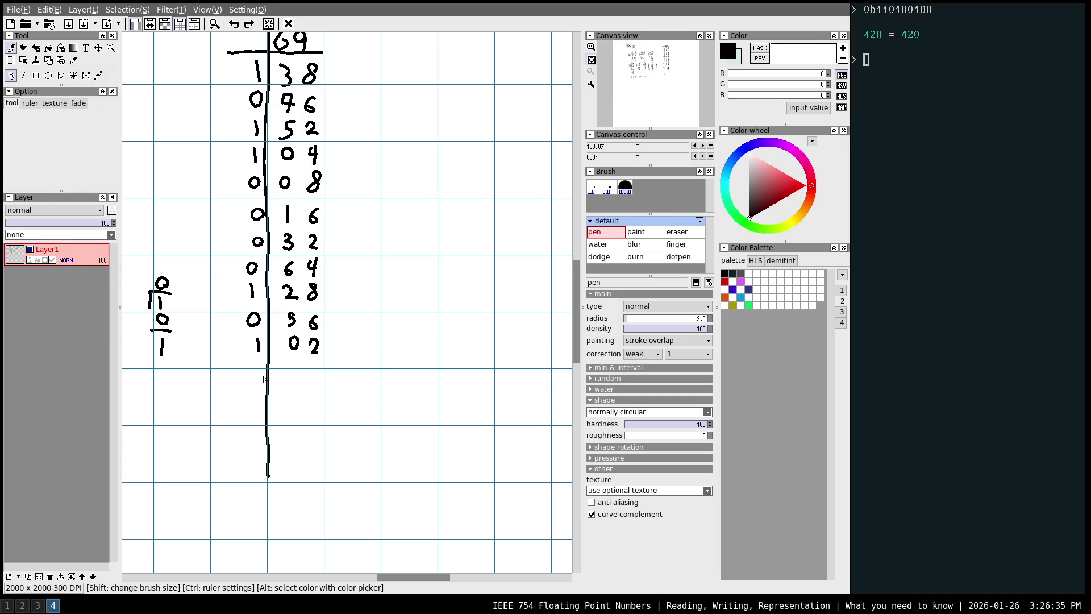
{"action": "left_click_drag", "start_coordinate": [264, 377], "coordinate": [269, 405]}
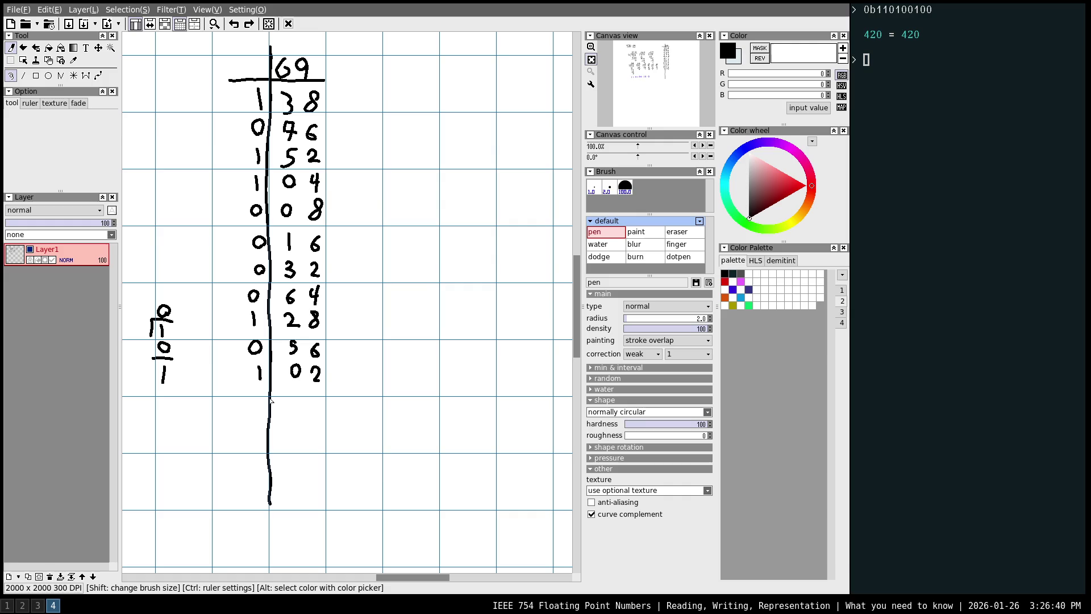
{"action": "left_click_drag", "start_coordinate": [262, 372], "coordinate": [264, 391]}
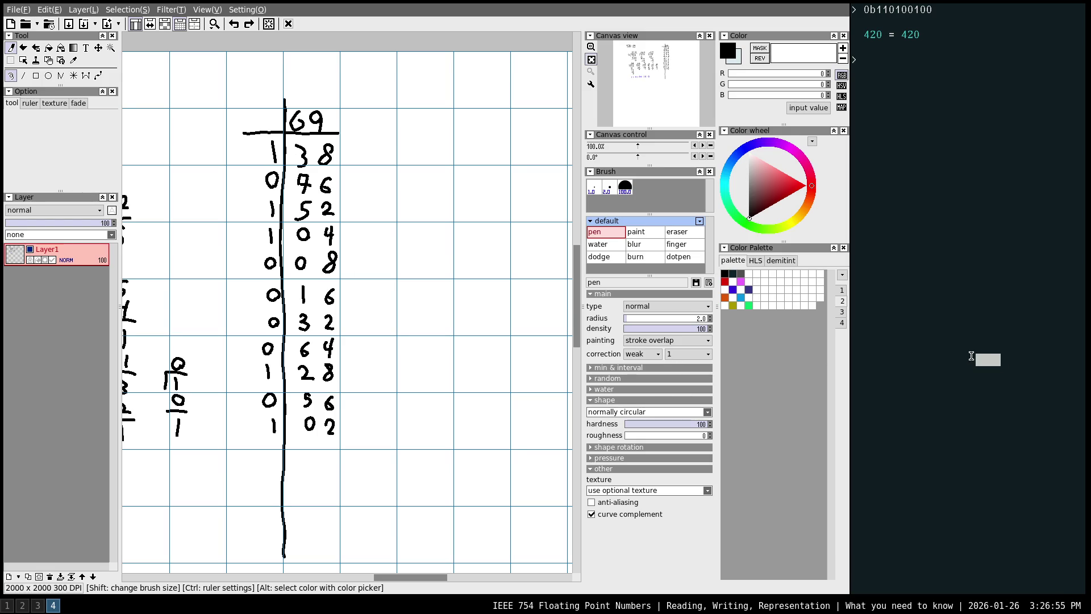
Verify 69*2 = 138 in qalc, then handwrite 'x2,' above the doubling column.
{"action": "type", "text": "69*2"}
{"action": "key", "text": "Return"}
{"action": "scroll", "coordinate": [291, 358], "scroll_direction": "down", "scroll_amount": 2}
{"action": "left_click_drag", "start_coordinate": [307, 364], "coordinate": [301, 347]}
{"action": "scroll", "coordinate": [341, 215], "scroll_direction": "up", "scroll_amount": 4}
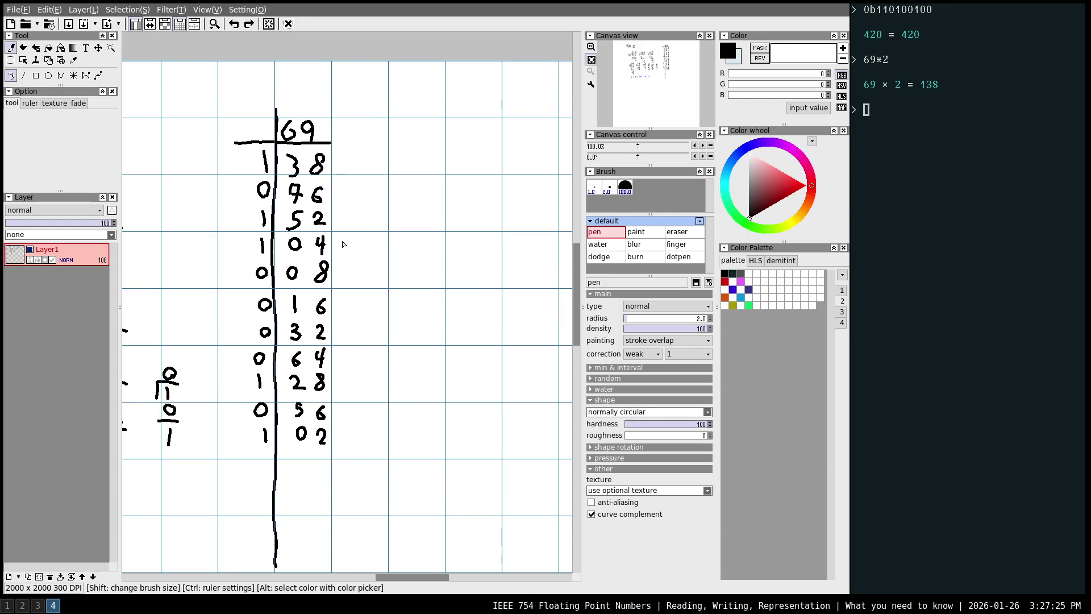
{"action": "mouse_move", "coordinate": [354, 80]}
{"action": "left_mouse_down"}
{"action": "mouse_move", "coordinate": [366, 94]}
{"action": "mouse_move", "coordinate": [349, 96]}
{"action": "mouse_move", "coordinate": [383, 84]}
{"action": "mouse_move", "coordinate": [400, 103]}
{"action": "mouse_move", "coordinate": [426, 83]}
{"action": "mouse_move", "coordinate": [472, 73]}
{"action": "mouse_move", "coordinate": [487, 90]}
{"action": "mouse_move", "coordinate": [503, 75]}
{"action": "mouse_move", "coordinate": [521, 86]}
{"action": "mouse_move", "coordinate": [518, 101]}
{"action": "mouse_move", "coordinate": [534, 97]}
{"action": "mouse_move", "coordinate": [440, 119]}
{"action": "mouse_move", "coordinate": [500, 84]}
{"action": "mouse_move", "coordinate": [501, 100]}
{"action": "mouse_move", "coordinate": [515, 89]}
{"action": "mouse_move", "coordinate": [515, 107]}
{"action": "left_mouse_up"}
{"action": "key", "text": "ctrl+z"}
{"action": "key", "text": "ctrl+z"}
{"action": "key", "text": "ctrl+z"}
Dot the i and finish the note as 'x2, if N>=1, -=1', then pan to review.
{"action": "left_click", "coordinate": [418, 81]}
{"action": "left_click_drag", "start_coordinate": [505, 107], "coordinate": [524, 105]}
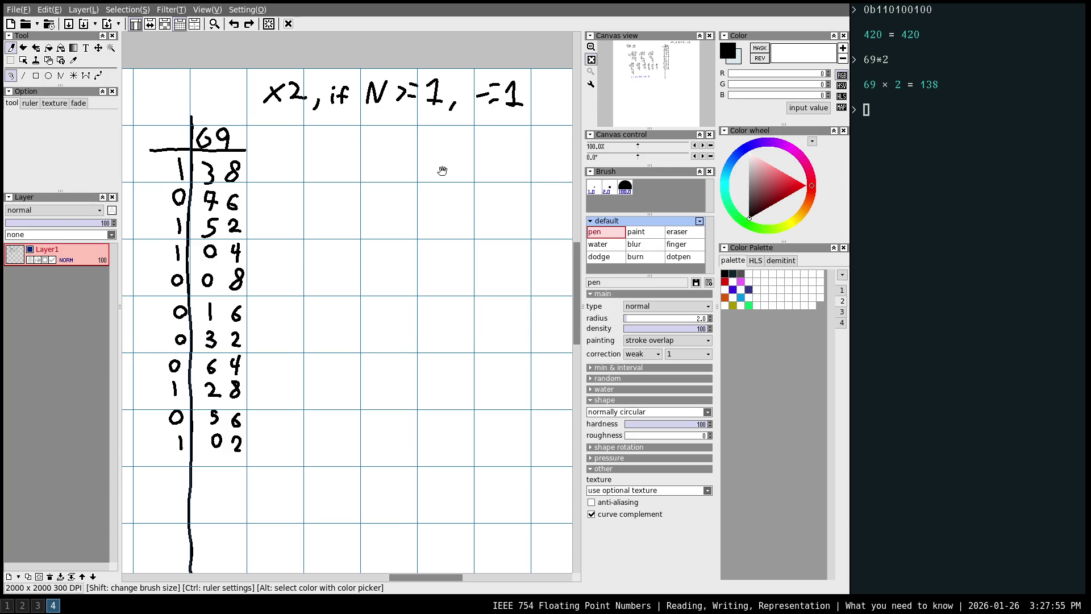
{"action": "left_click_drag", "start_coordinate": [441, 168], "coordinate": [455, 171]}
{"action": "left_click_drag", "start_coordinate": [433, 207], "coordinate": [454, 198]}
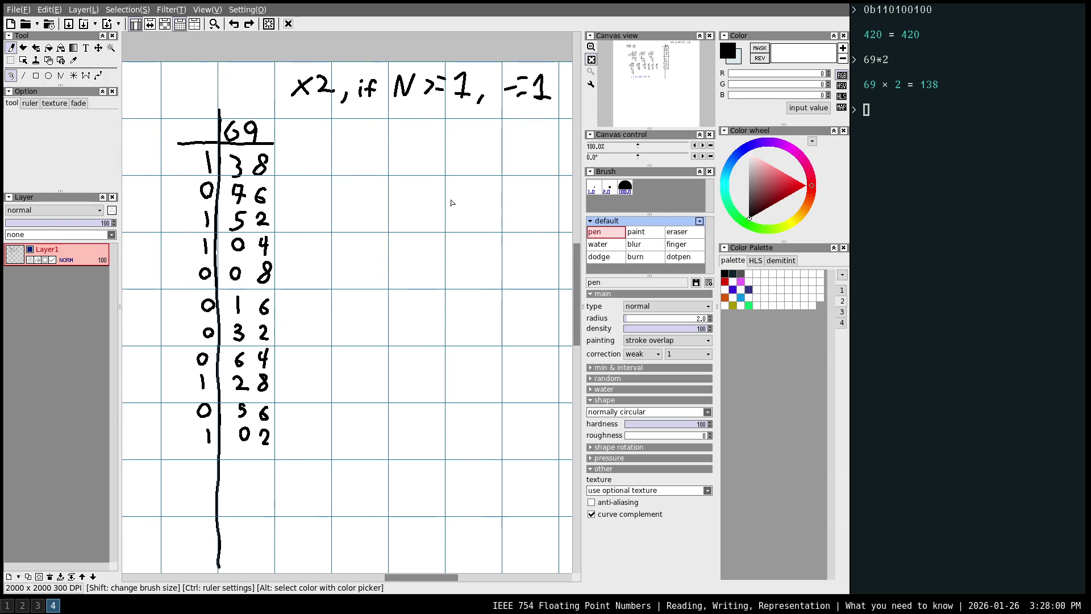
{"action": "left_click_drag", "start_coordinate": [385, 196], "coordinate": [409, 178]}
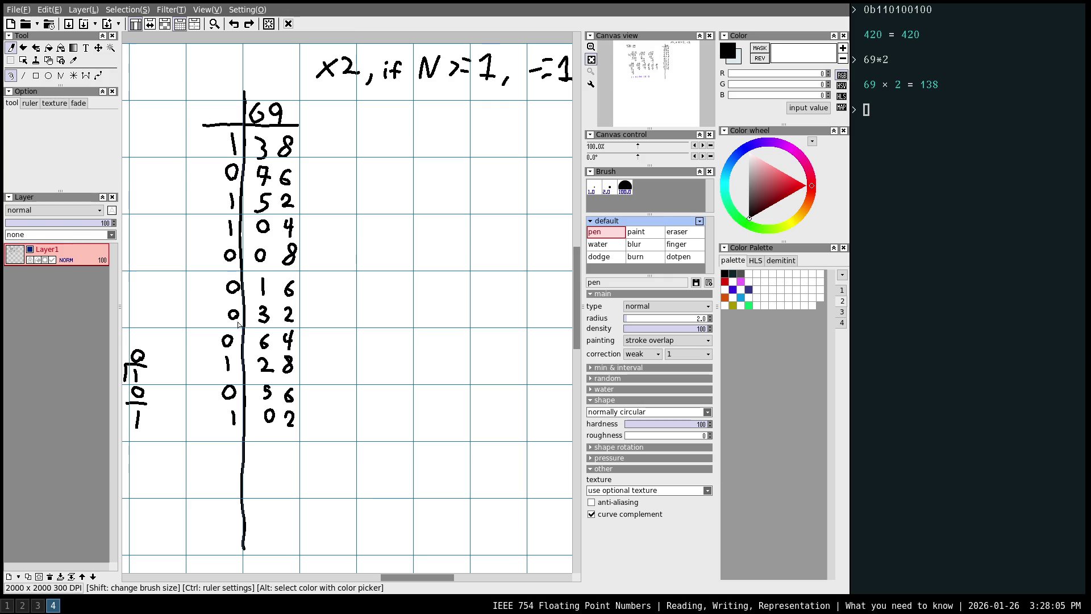
{"action": "mouse_move", "coordinate": [385, 178]}
{"action": "left_mouse_down"}
{"action": "mouse_move", "coordinate": [323, 199]}
{"action": "mouse_move", "coordinate": [404, 181]}
{"action": "left_mouse_up"}
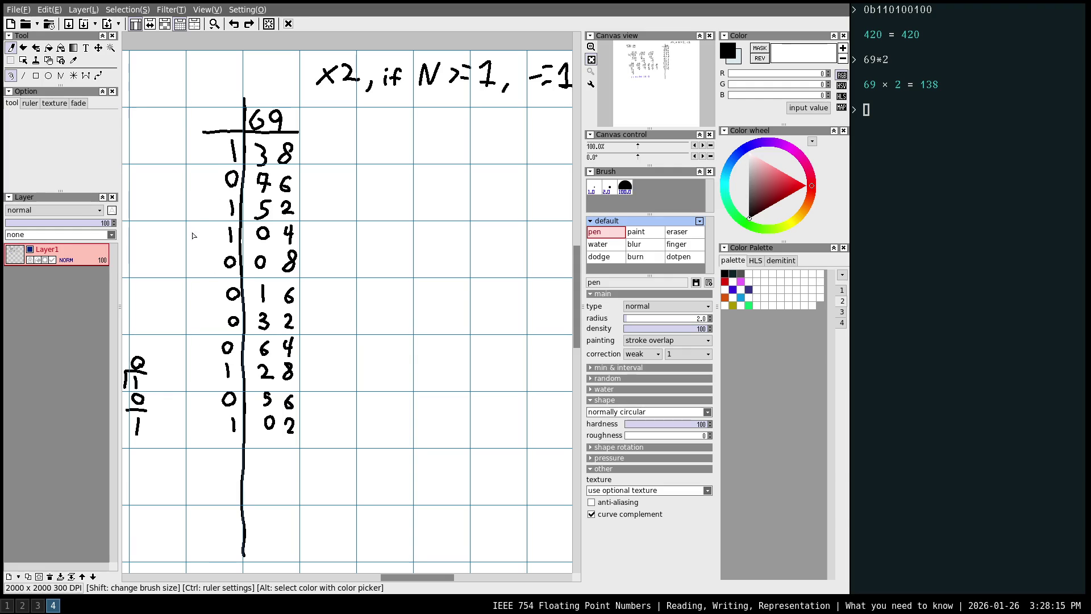
{"action": "left_click_drag", "start_coordinate": [316, 298], "coordinate": [330, 289]}
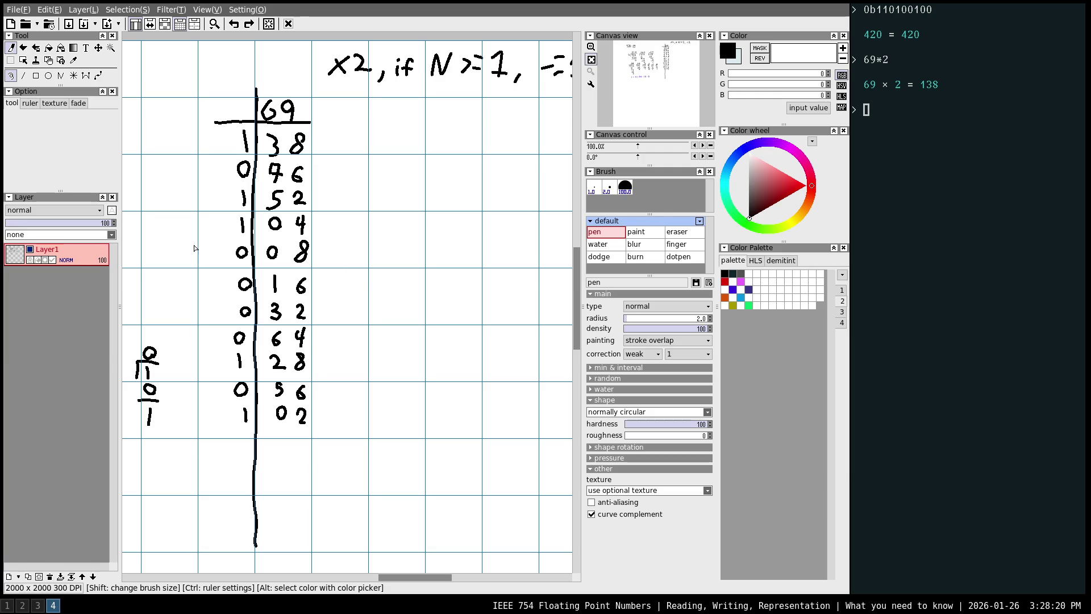
{"action": "scroll", "coordinate": [188, 246], "scroll_direction": "left", "scroll_amount": 10}
{"action": "scroll", "coordinate": [188, 245], "scroll_direction": "up", "scroll_amount": 2}
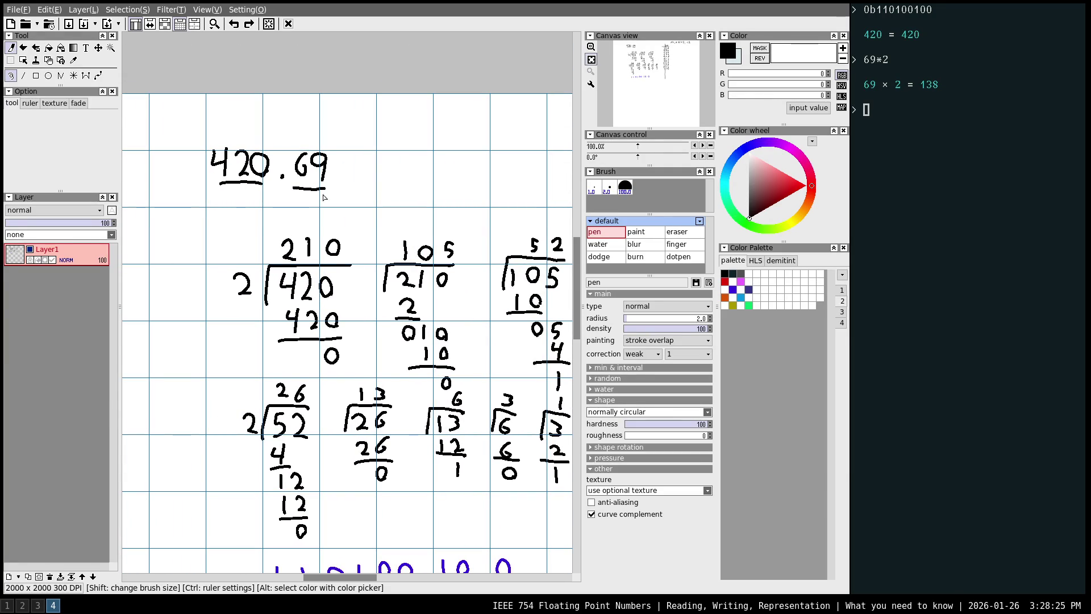
{"action": "scroll", "coordinate": [274, 191], "scroll_direction": "down", "scroll_amount": 3}
{"action": "scroll", "coordinate": [352, 166], "scroll_direction": "right", "scroll_amount": 10}
{"action": "scroll", "coordinate": [351, 167], "scroll_direction": "up", "scroll_amount": 1}
{"action": "scroll", "coordinate": [352, 167], "scroll_direction": "right", "scroll_amount": 6}
{"action": "scroll", "coordinate": [361, 268], "scroll_direction": "right", "scroll_amount": 3}
{"action": "scroll", "coordinate": [361, 268], "scroll_direction": "up", "scroll_amount": 1}
{"action": "scroll", "coordinate": [361, 268], "scroll_direction": "up", "scroll_amount": 1}
{"action": "scroll", "coordinate": [353, 297], "scroll_direction": "right", "scroll_amount": 3}
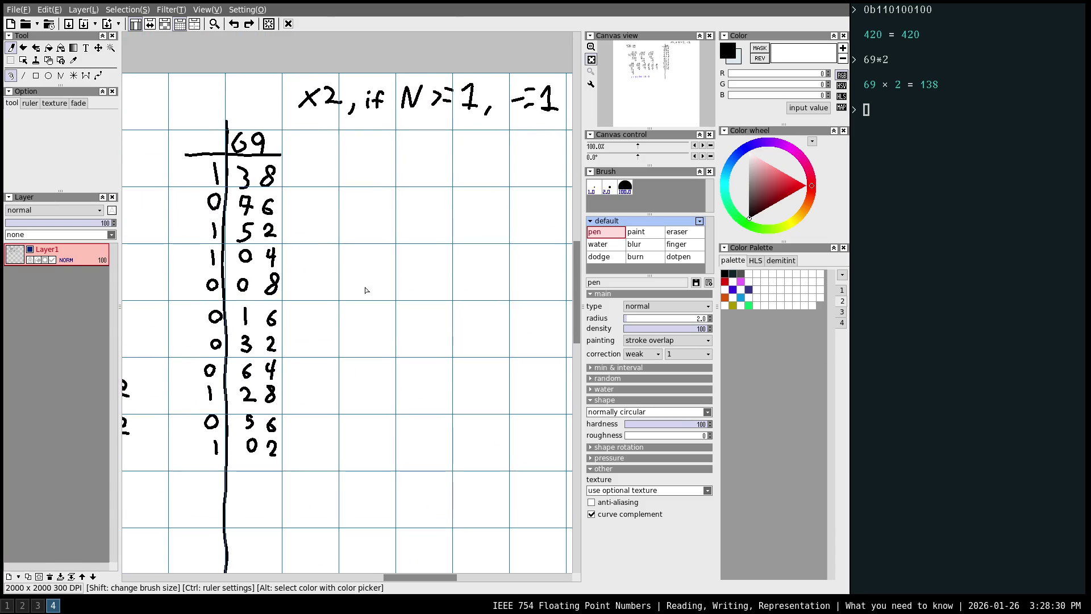
{"action": "scroll", "coordinate": [327, 254], "scroll_direction": "down", "scroll_amount": 1}
{"action": "scroll", "coordinate": [328, 255], "scroll_direction": "left", "scroll_amount": 1}
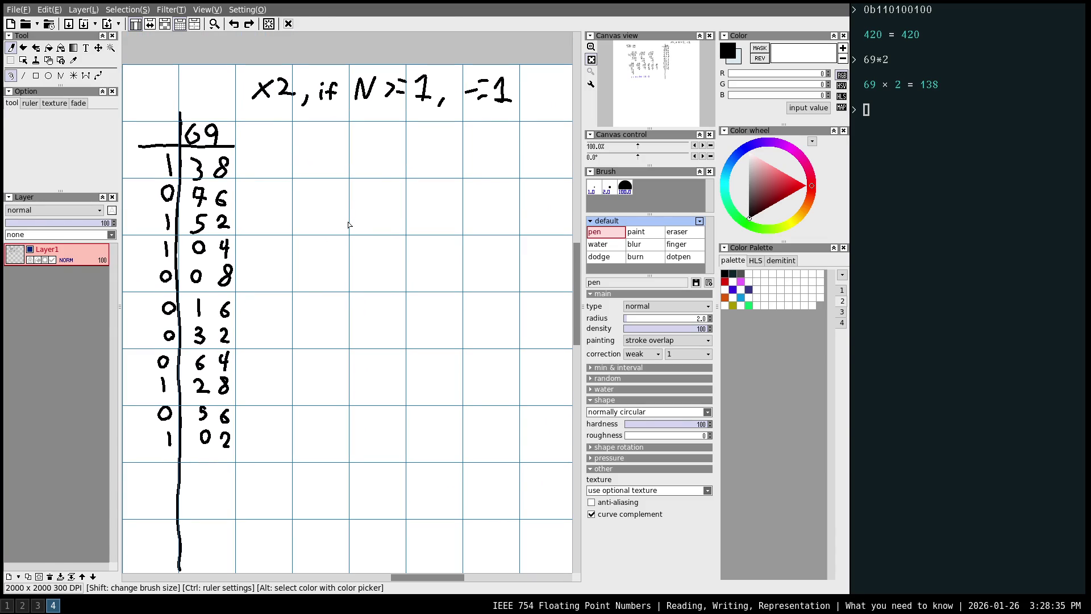
{"action": "scroll", "coordinate": [361, 219], "scroll_direction": "down", "scroll_amount": 2}
{"action": "scroll", "coordinate": [364, 210], "scroll_direction": "left", "scroll_amount": 1}
{"action": "scroll", "coordinate": [255, 237], "scroll_direction": "down", "scroll_amount": 3}
{"action": "scroll", "coordinate": [256, 238], "scroll_direction": "left", "scroll_amount": 2}
{"action": "scroll", "coordinate": [267, 284], "scroll_direction": "up", "scroll_amount": 1}
{"action": "scroll", "coordinate": [284, 373], "scroll_direction": "left", "scroll_amount": 2}
Write the 0 04, 0 08 and 0 16 rows below 1 02, undoing misplaced strokes.
{"action": "left_click_drag", "start_coordinate": [284, 373], "coordinate": [295, 413]}
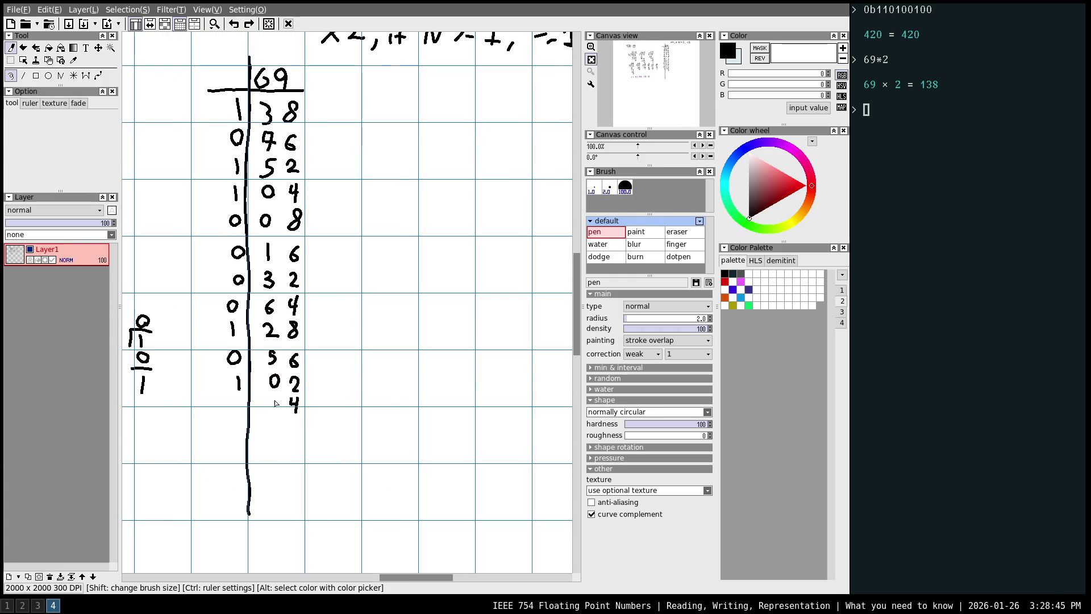
{"action": "key", "text": "ctrl+z"}
{"action": "key", "text": "ctrl+z"}
{"action": "mouse_move", "coordinate": [291, 410]}
{"action": "left_mouse_down"}
{"action": "mouse_move", "coordinate": [294, 430]}
{"action": "mouse_move", "coordinate": [270, 427]}
{"action": "mouse_move", "coordinate": [276, 413]}
{"action": "mouse_move", "coordinate": [237, 415]}
{"action": "left_mouse_up"}
{"action": "key", "text": "ctrl+z"}
{"action": "mouse_move", "coordinate": [295, 443]}
{"action": "left_mouse_down"}
{"action": "mouse_move", "coordinate": [271, 456]}
{"action": "mouse_move", "coordinate": [280, 449]}
{"action": "mouse_move", "coordinate": [236, 440]}
{"action": "left_mouse_up"}
{"action": "left_click", "coordinate": [235, 449]}
{"action": "mouse_move", "coordinate": [300, 467]}
{"action": "left_mouse_down"}
{"action": "mouse_move", "coordinate": [278, 483]}
{"action": "mouse_move", "coordinate": [237, 482]}
{"action": "left_mouse_up"}
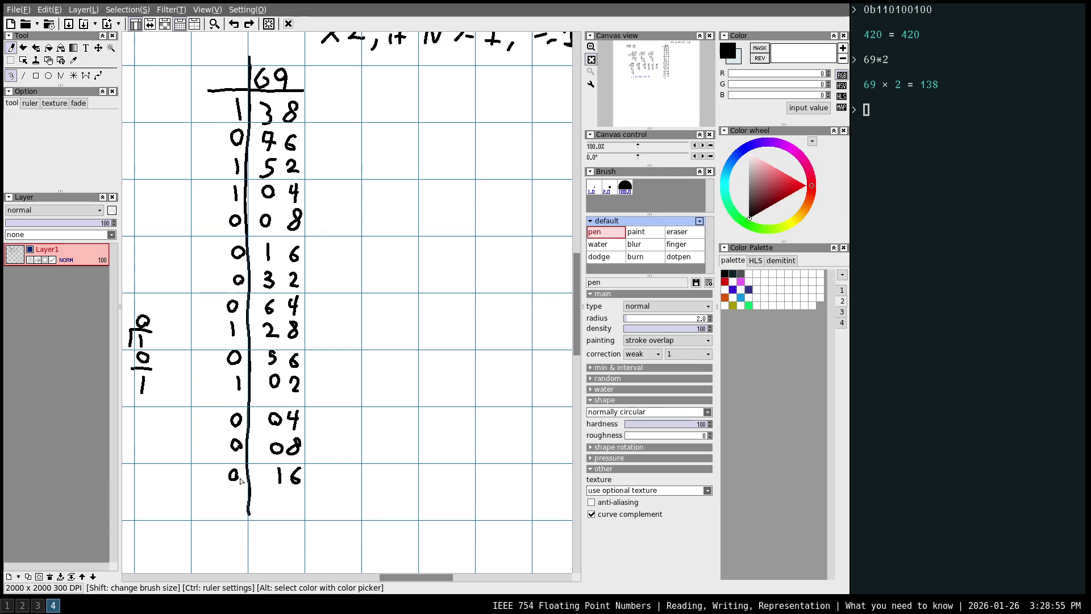
Add the 0 32 row and mark both 0 0 8 rows with small corner strokes.
{"action": "scroll", "coordinate": [307, 452], "scroll_direction": "down", "scroll_amount": 2}
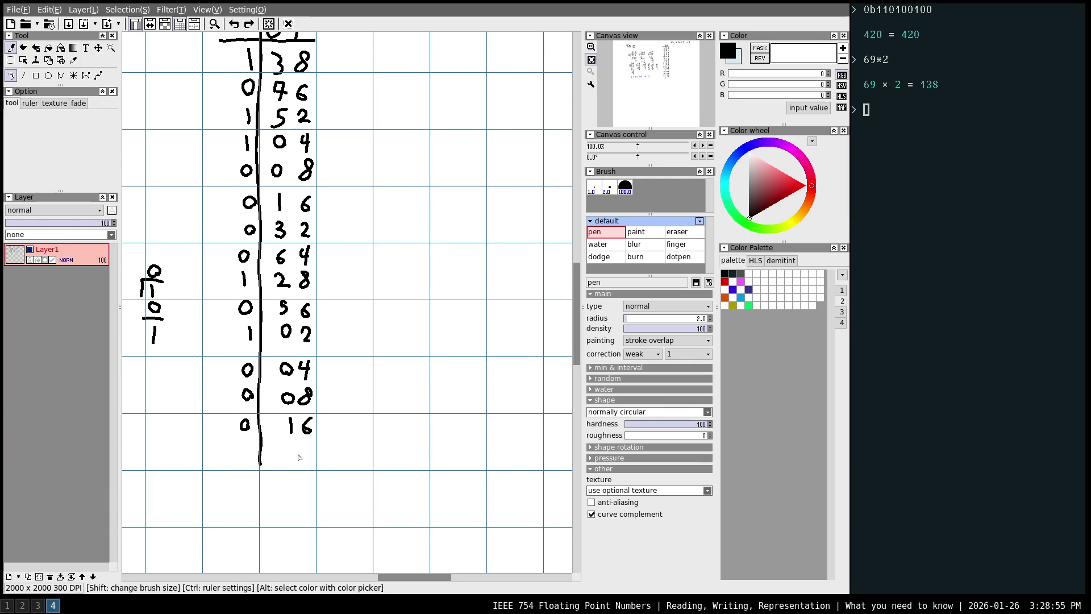
{"action": "mouse_move", "coordinate": [290, 448]}
{"action": "left_mouse_down"}
{"action": "mouse_move", "coordinate": [287, 458]}
{"action": "mouse_move", "coordinate": [311, 457]}
{"action": "mouse_move", "coordinate": [254, 456]}
{"action": "left_mouse_up"}
{"action": "scroll", "coordinate": [312, 386], "scroll_direction": "down", "scroll_amount": 2}
{"action": "scroll", "coordinate": [307, 398], "scroll_direction": "up", "scroll_amount": 3}
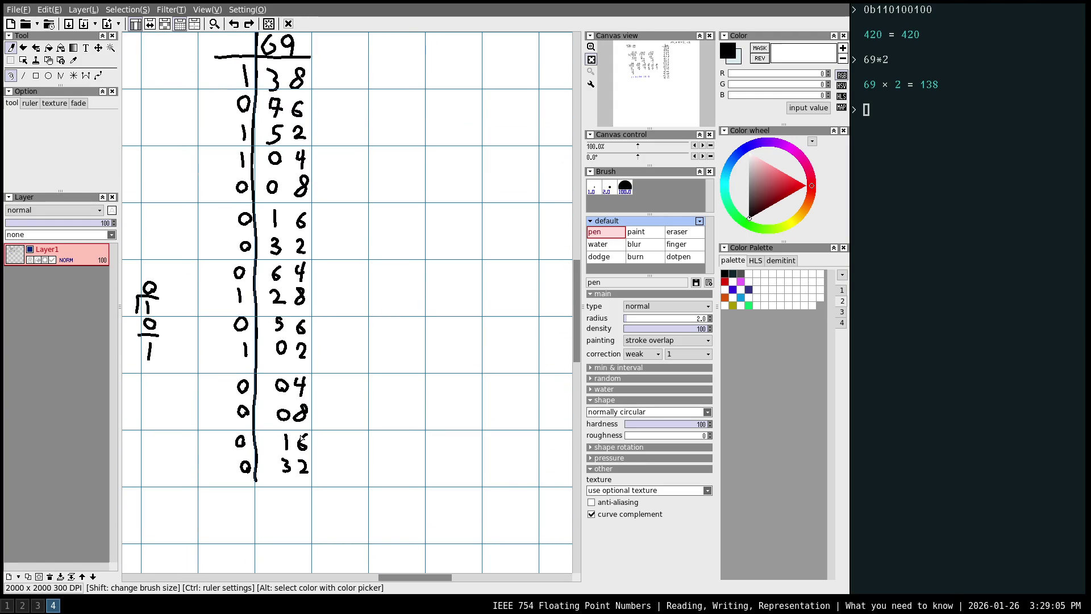
{"action": "scroll", "coordinate": [284, 341], "scroll_direction": "up", "scroll_amount": 2}
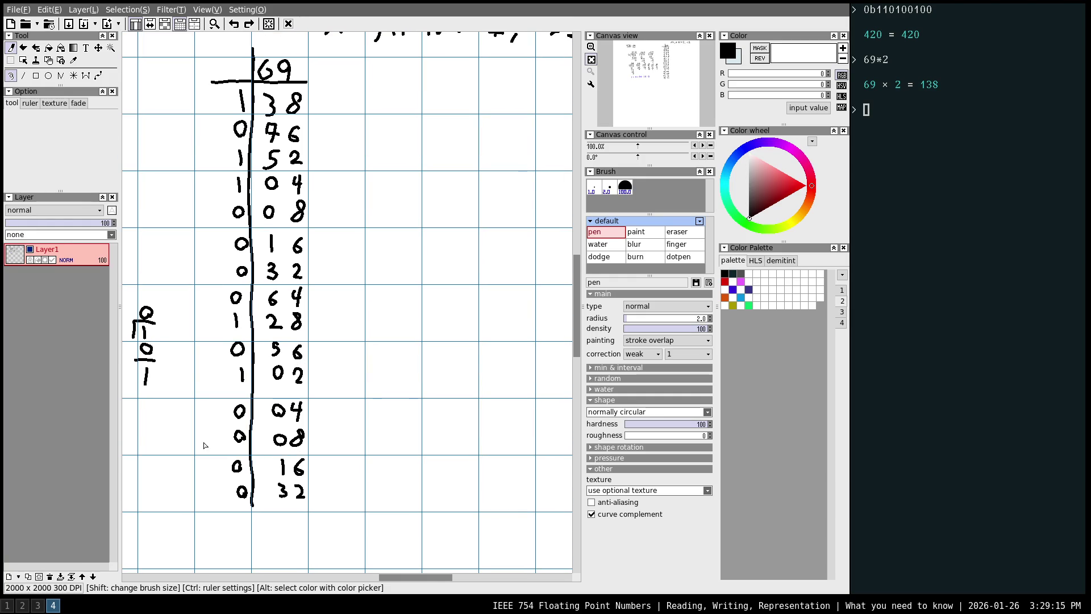
{"action": "left_click_drag", "start_coordinate": [217, 436], "coordinate": [230, 425]}
{"action": "left_click_drag", "start_coordinate": [217, 213], "coordinate": [230, 200]}
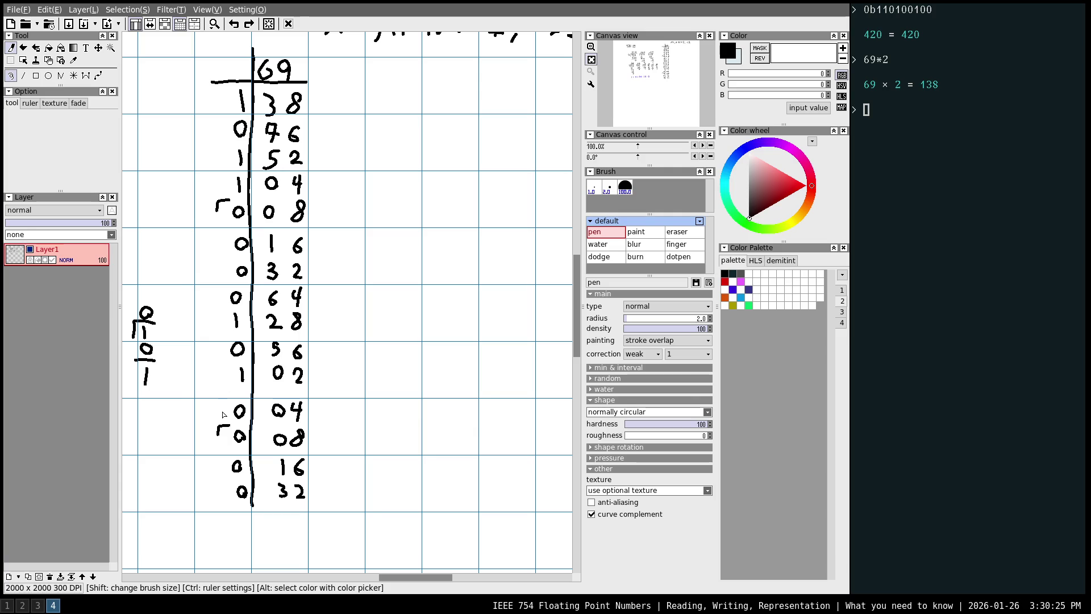
Undo the corner marks and draw one bracket from the first 0 0 8 row down to 0 0 4.
{"action": "key", "text": "ctrl+z"}
{"action": "key", "text": "ctrl+z"}
{"action": "mouse_move", "coordinate": [230, 423]}
{"action": "left_mouse_down"}
{"action": "mouse_move", "coordinate": [211, 424]}
{"action": "mouse_move", "coordinate": [215, 403]}
{"action": "left_mouse_up"}
{"action": "mouse_move", "coordinate": [213, 215]}
{"action": "left_mouse_down"}
{"action": "mouse_move", "coordinate": [226, 202]}
{"action": "mouse_move", "coordinate": [213, 241]}
{"action": "mouse_move", "coordinate": [217, 392]}
{"action": "left_mouse_up"}
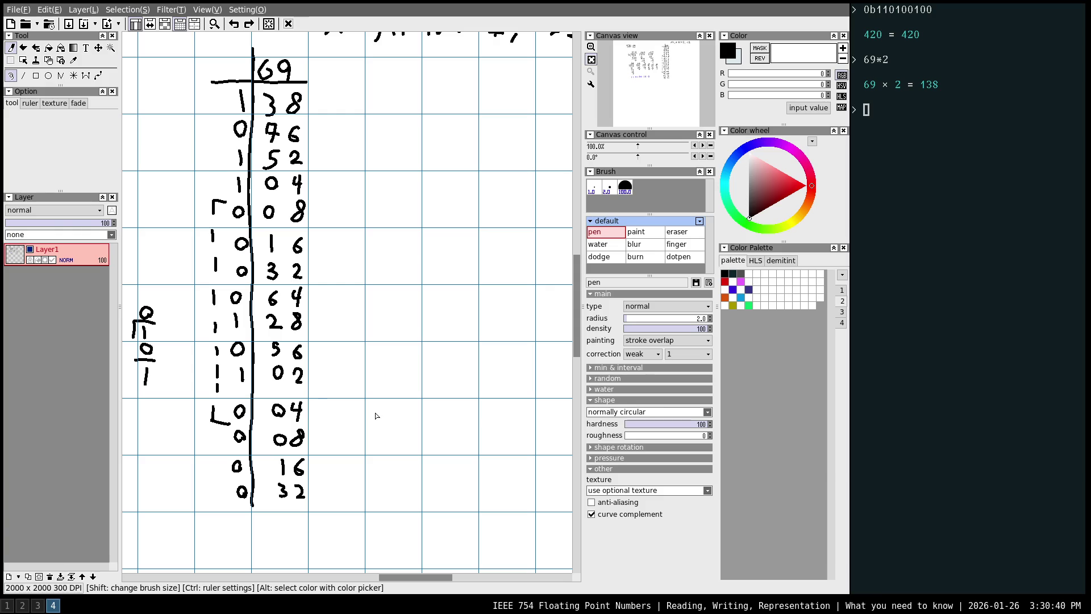
Evaluate 69*2, 38*2 and 52*2 in qalc to confirm 138, 76 and 104.
{"action": "type", "text": "69*"}
{"action": "type", "text": "2"}
{"action": "key", "text": "Return"}
{"action": "type", "text": "38*2"}
{"action": "key", "text": "Return"}
{"action": "type", "text": "52*2"}
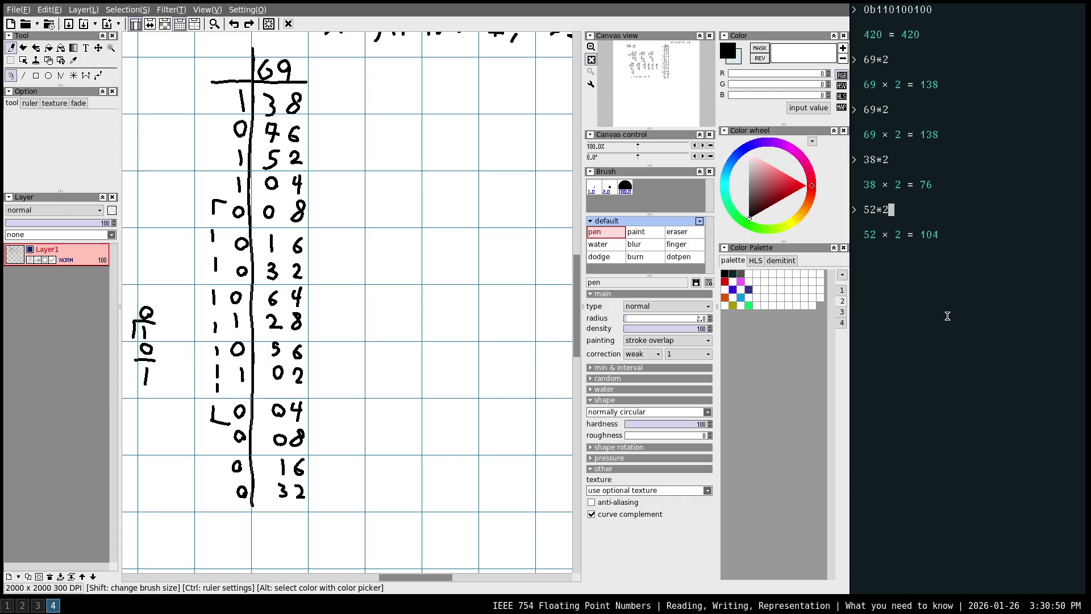
{"action": "key", "text": "Return"}
Pan and zoom out to about 70% so all the division work is visible.
{"action": "mouse_move", "coordinate": [273, 404]}
{"action": "left_mouse_down"}
{"action": "mouse_move", "coordinate": [298, 380]}
{"action": "mouse_move", "coordinate": [376, 379]}
{"action": "mouse_move", "coordinate": [437, 357]}
{"action": "left_mouse_up"}
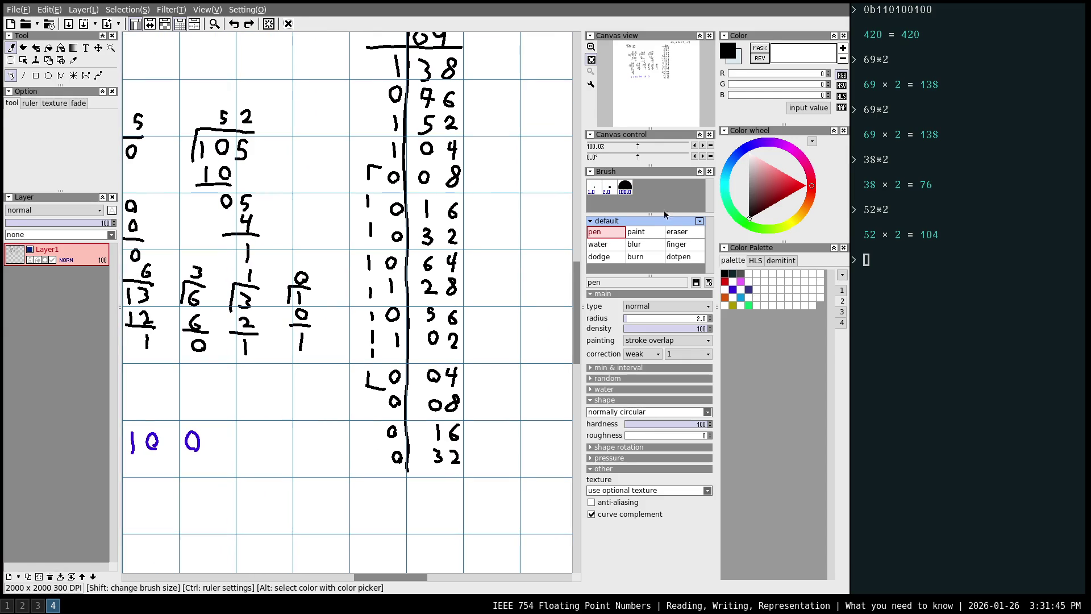
{"action": "left_click_drag", "start_coordinate": [637, 146], "coordinate": [623, 147]}
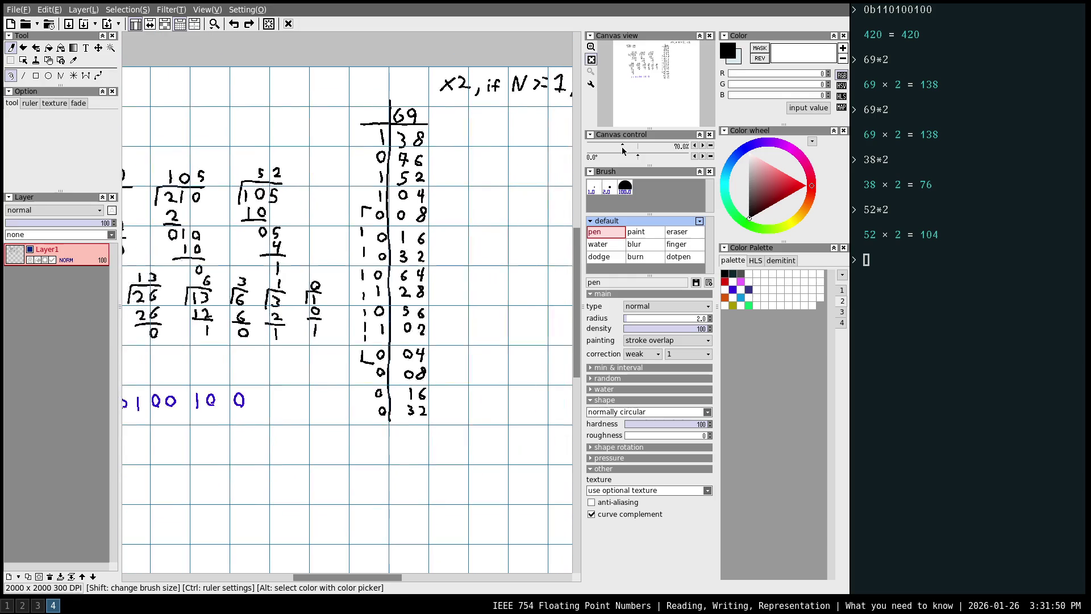
{"action": "left_click_drag", "start_coordinate": [375, 323], "coordinate": [477, 282]}
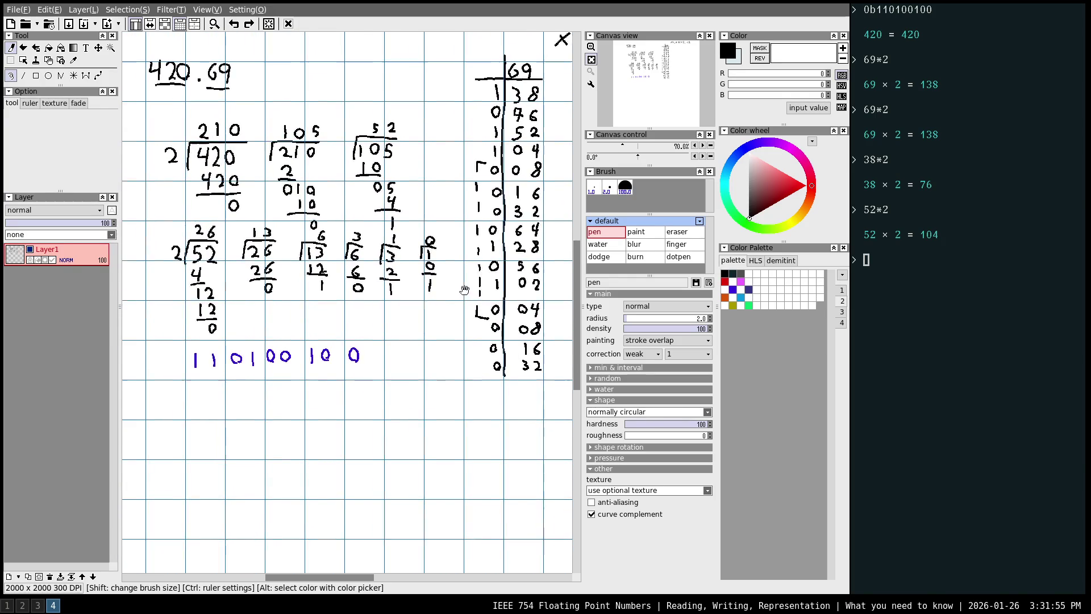
Rectangle-select the blue binary row 110100100, undoing an accidental move of the drawing.
{"action": "left_click", "coordinate": [11, 60]}
{"action": "mouse_move", "coordinate": [187, 339]}
{"action": "left_mouse_down"}
{"action": "mouse_move", "coordinate": [383, 391]}
{"action": "mouse_move", "coordinate": [380, 377]}
{"action": "left_mouse_up"}
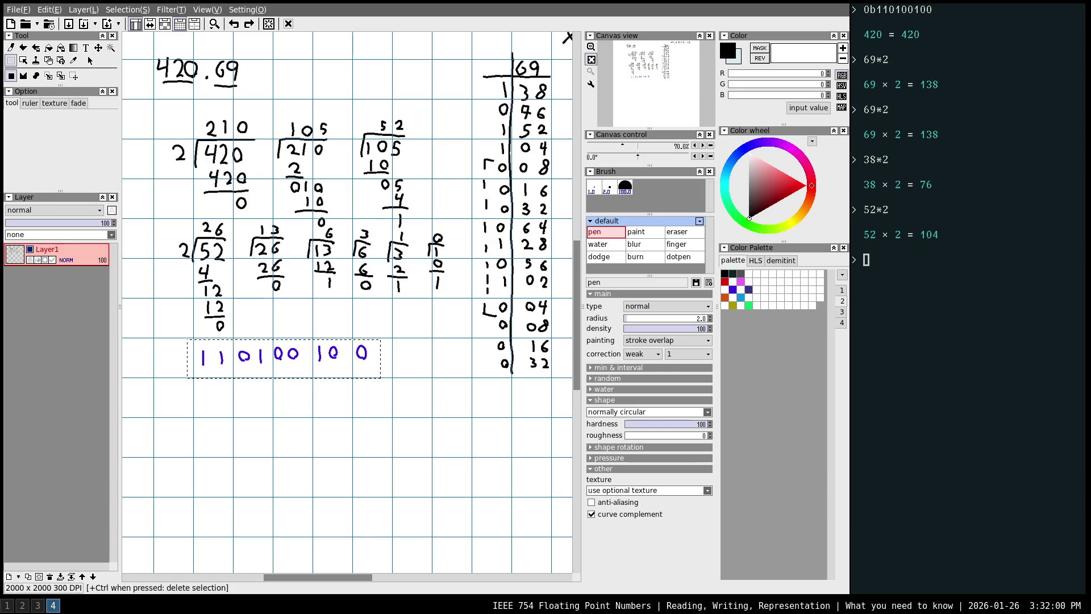
{"action": "left_click", "coordinate": [97, 48]}
{"action": "left_click_drag", "start_coordinate": [305, 358], "coordinate": [284, 375]}
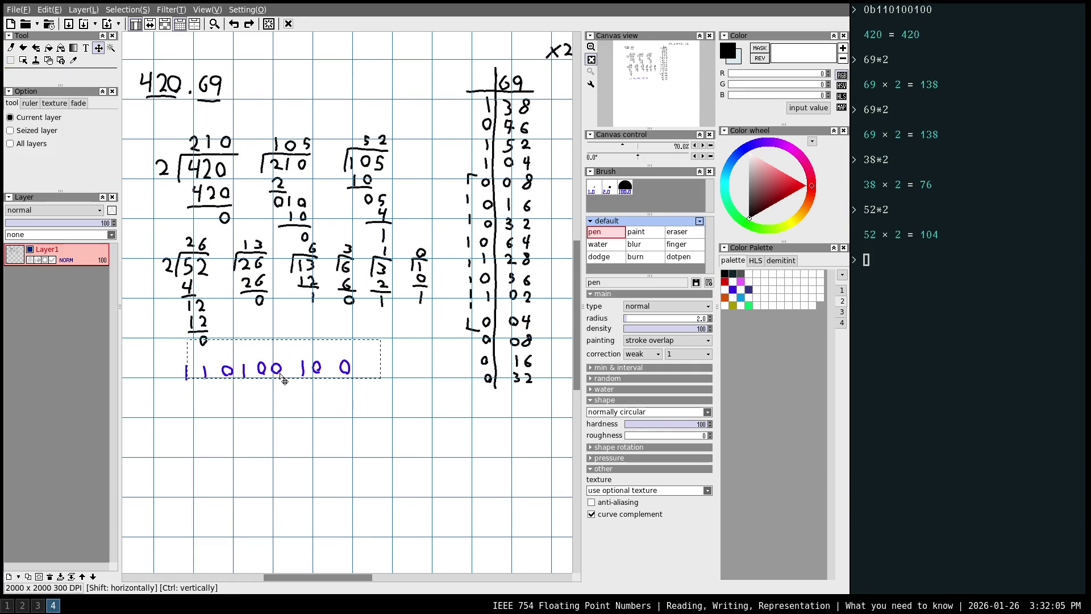
{"action": "key", "text": "ctrl+z"}
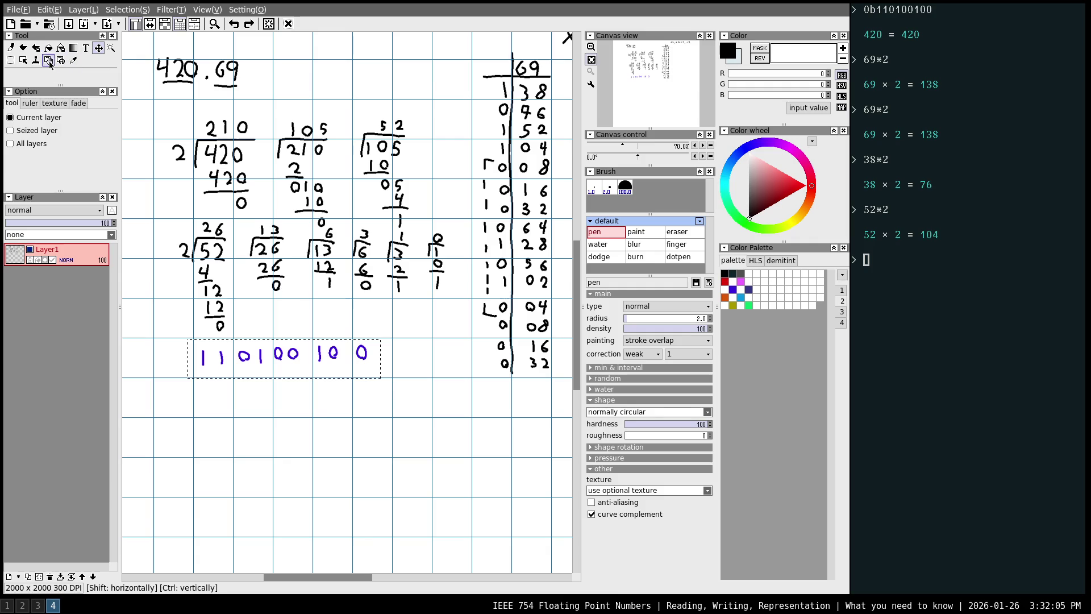
Undo an accidental layer duplicate, then adjust the rectangle selection mode and frame.
{"action": "left_click", "coordinate": [49, 10]}
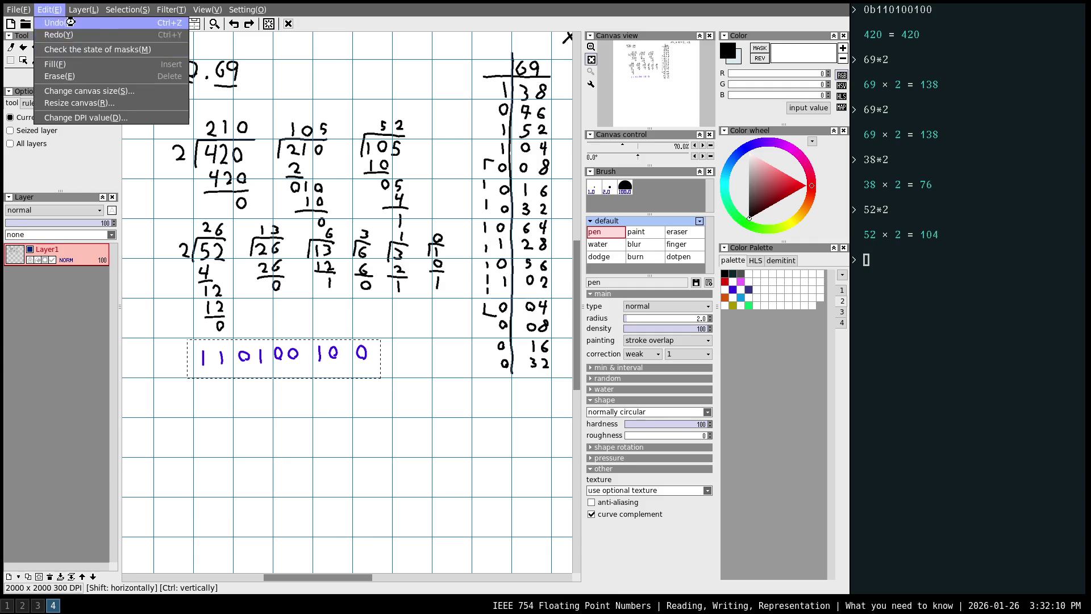
{"action": "mouse_move", "coordinate": [83, 9]}
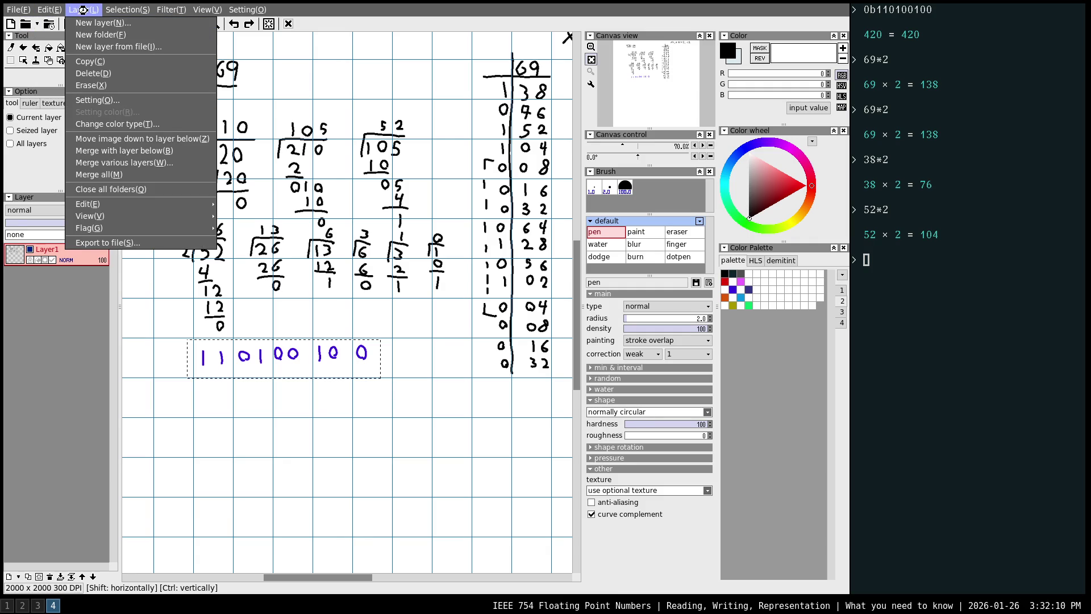
{"action": "left_click", "coordinate": [104, 62]}
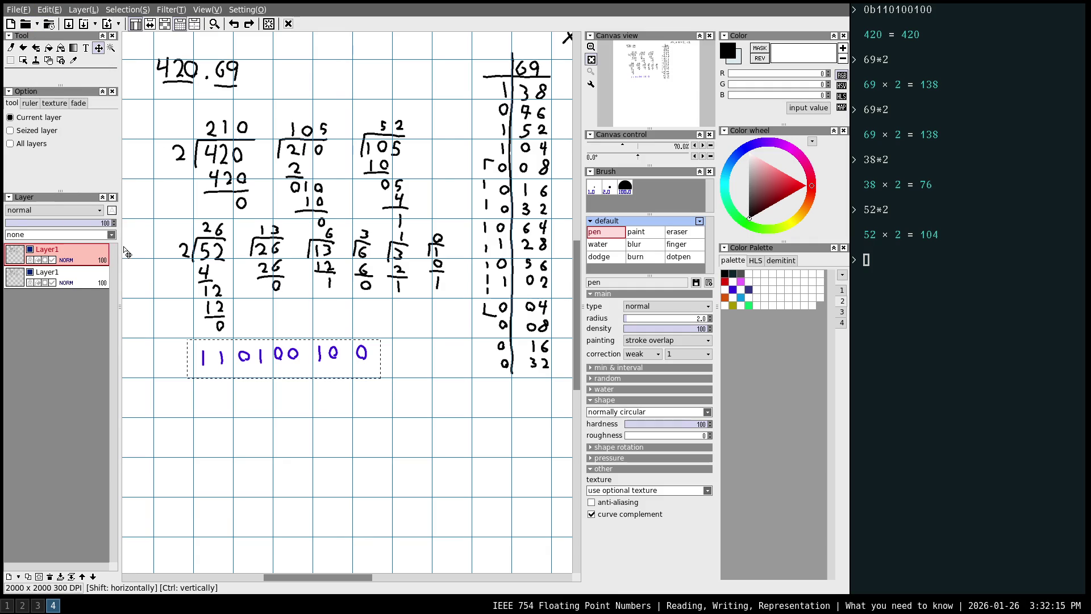
{"action": "key", "text": "ctrl+z"}
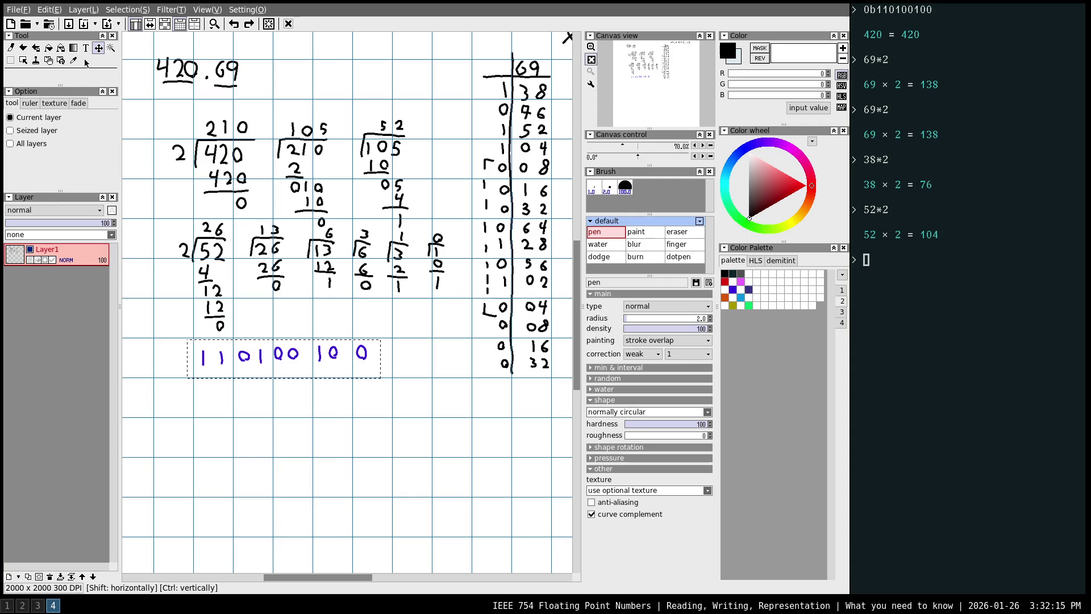
{"action": "left_click", "coordinate": [14, 60]}
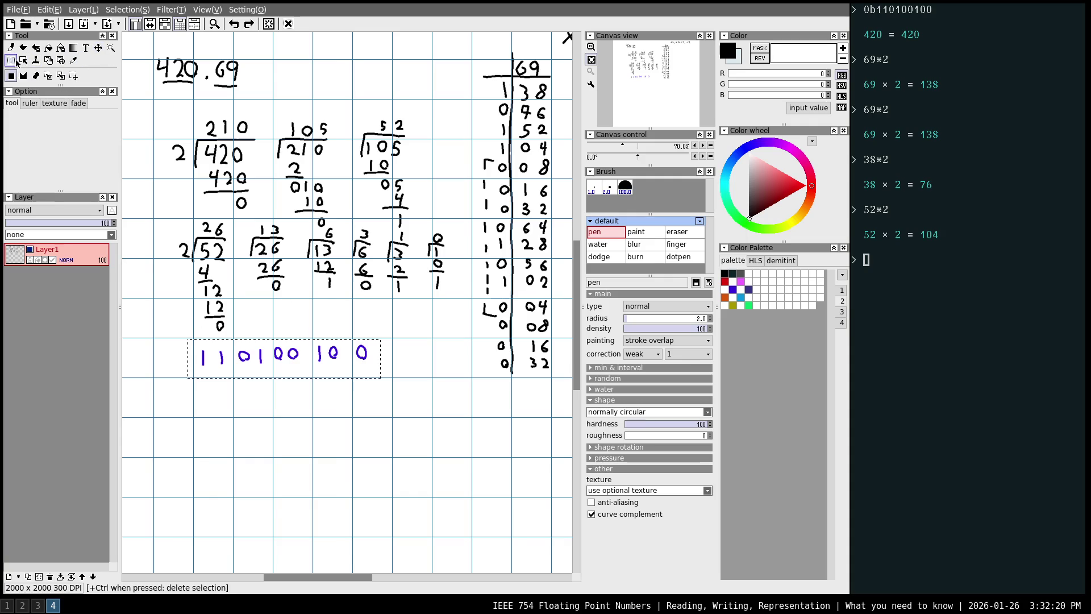
{"action": "left_click", "coordinate": [74, 76]}
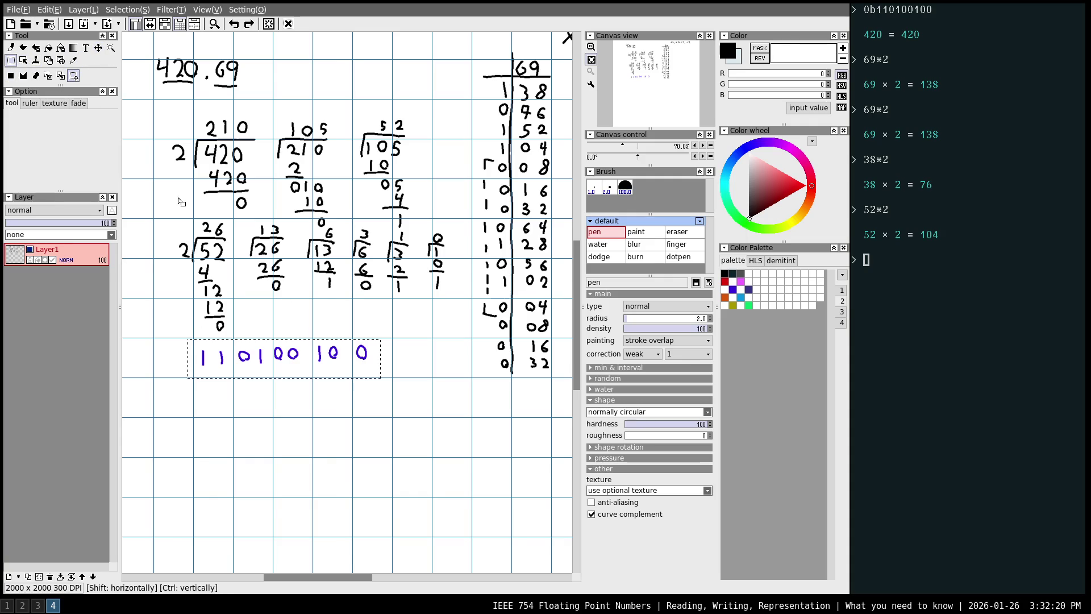
{"action": "left_click_drag", "start_coordinate": [295, 358], "coordinate": [300, 358]}
Clear the selection around the binary digits and return to the pen tool.
{"action": "left_click", "coordinate": [112, 11]}
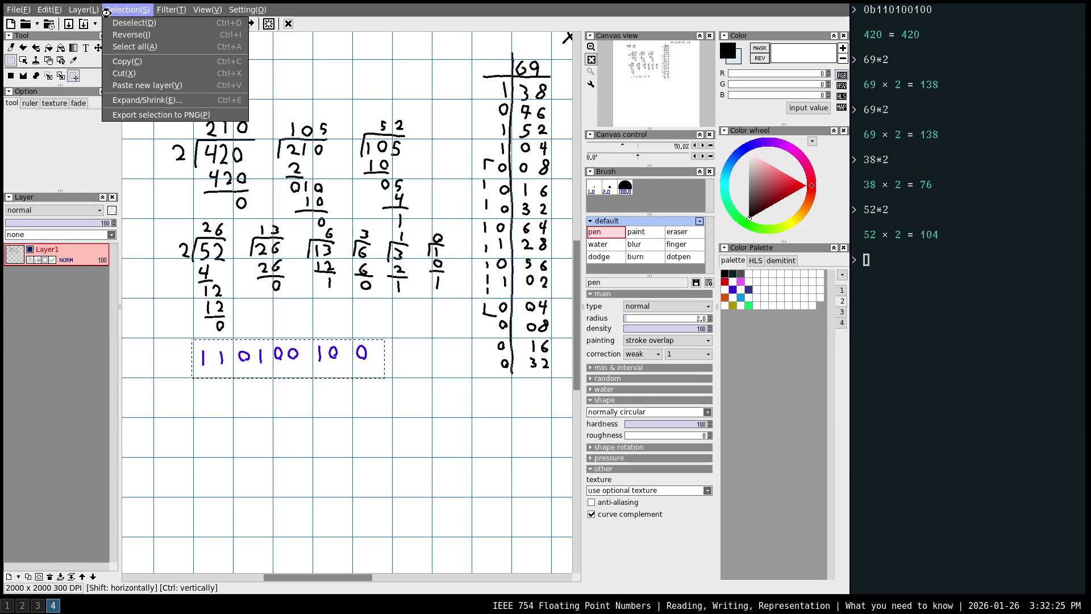
{"action": "mouse_move", "coordinate": [90, 12]}
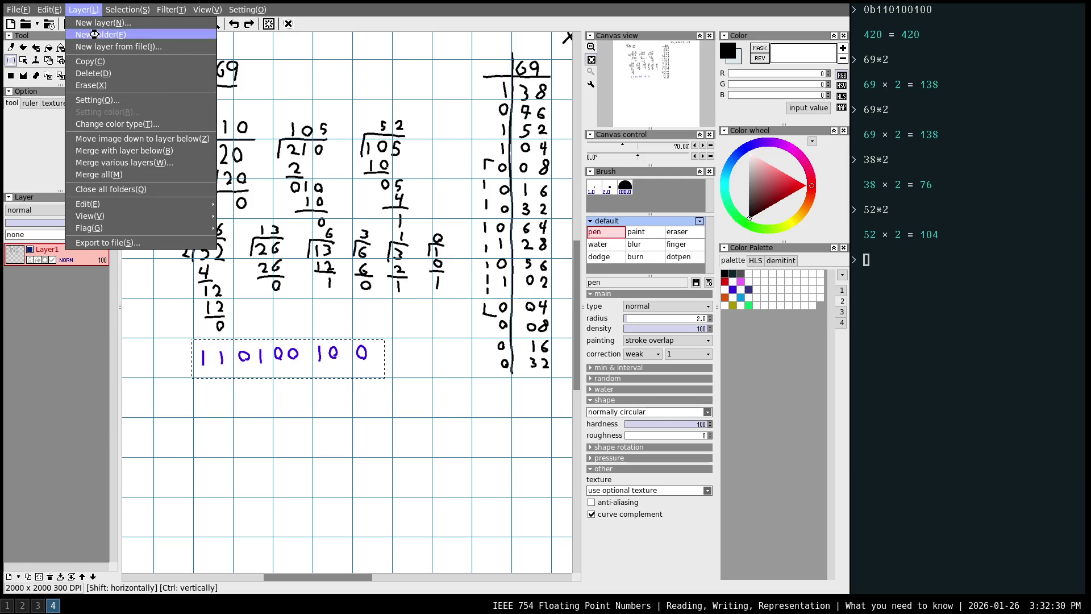
{"action": "mouse_move", "coordinate": [151, 204]}
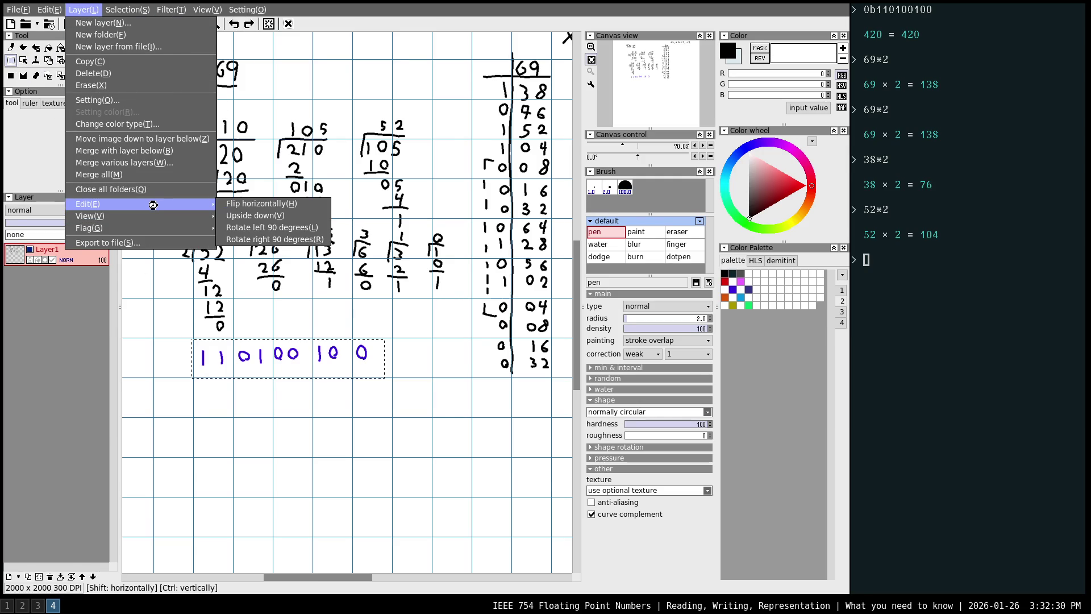
{"action": "left_click", "coordinate": [300, 46]}
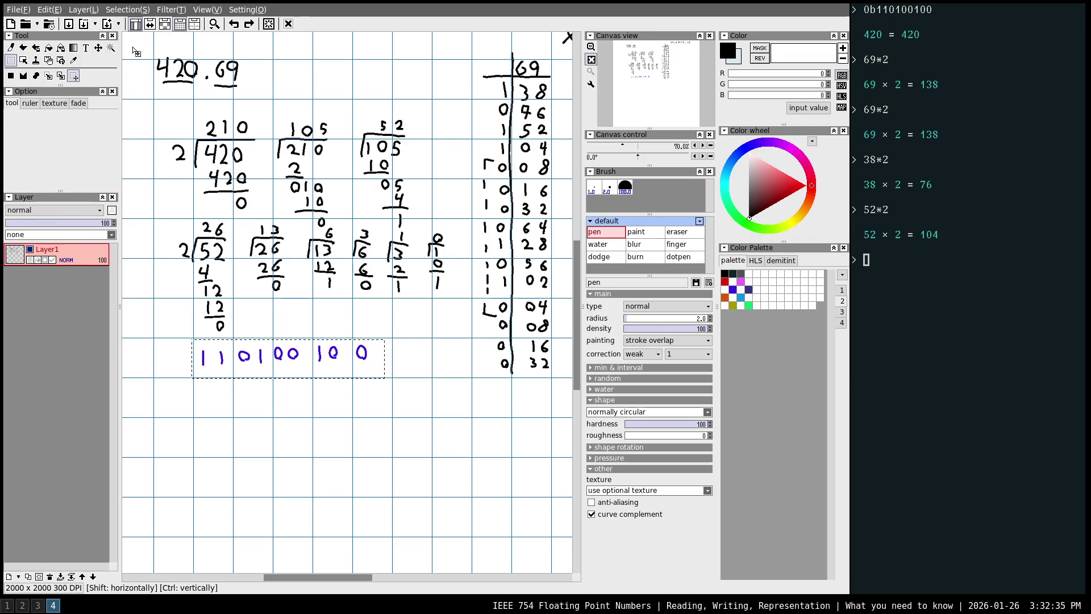
{"action": "left_click", "coordinate": [68, 9]}
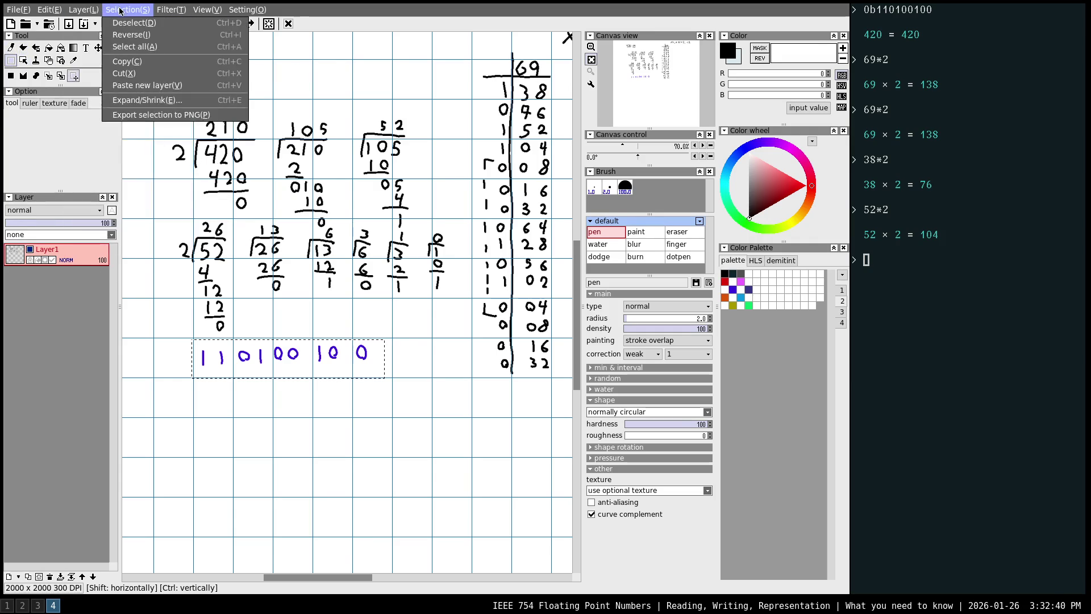
{"action": "left_click", "coordinate": [122, 23]}
{"action": "left_click", "coordinate": [11, 48]}
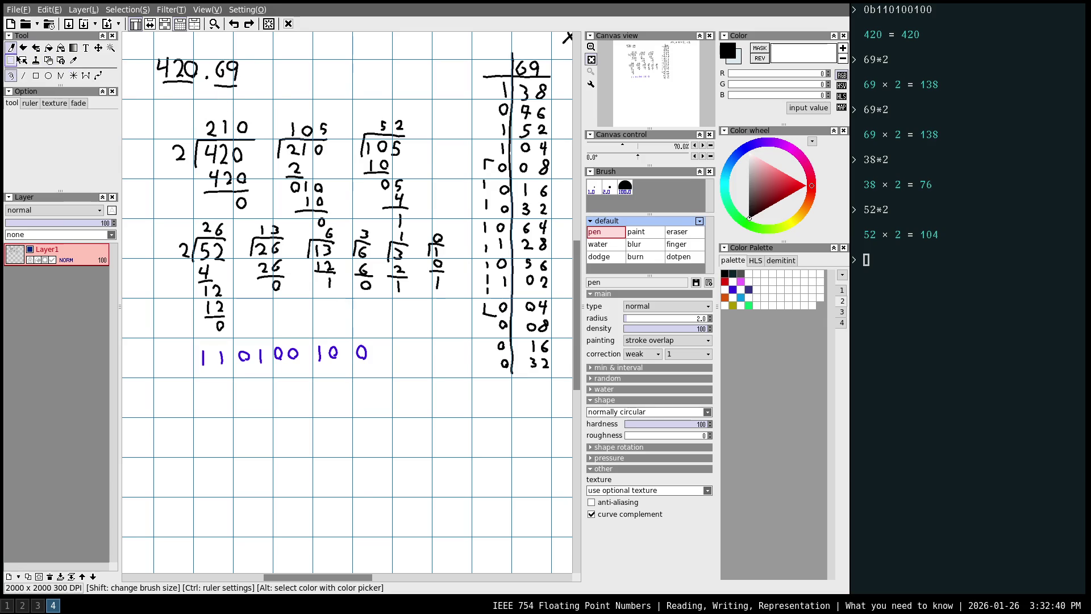
Draw a small orange point right after the last blue 0 of the row 110100100.
{"action": "left_click", "coordinate": [726, 296]}
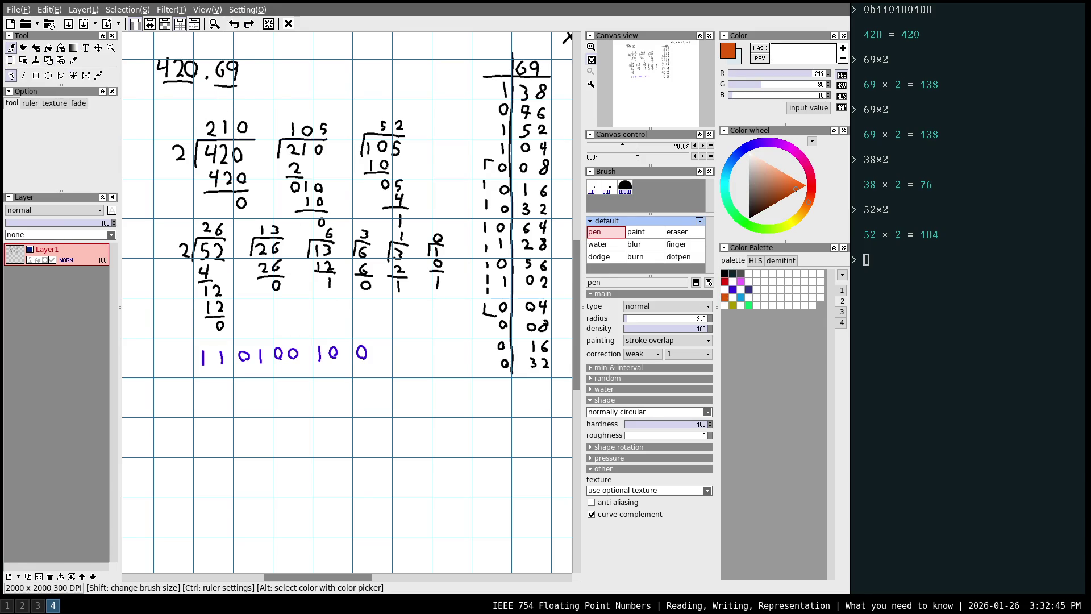
{"action": "left_click", "coordinate": [300, 345], "text": "alt"}
{"action": "left_click", "coordinate": [724, 297]}
{"action": "mouse_move", "coordinate": [297, 310]}
{"action": "left_mouse_down"}
{"action": "mouse_move", "coordinate": [247, 298]}
{"action": "mouse_move", "coordinate": [280, 290]}
{"action": "left_mouse_up"}
{"action": "scroll", "coordinate": [246, 298], "scroll_direction": "down", "scroll_amount": 2}
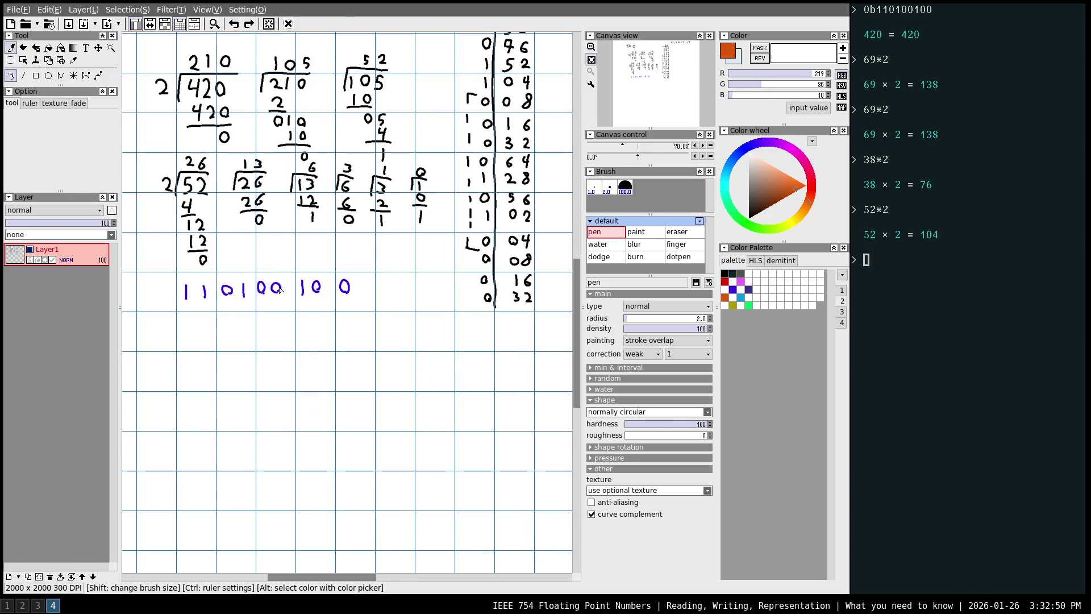
{"action": "mouse_move", "coordinate": [377, 285]}
{"action": "left_mouse_down"}
{"action": "mouse_move", "coordinate": [316, 314]}
{"action": "mouse_move", "coordinate": [301, 344]}
{"action": "left_mouse_up"}
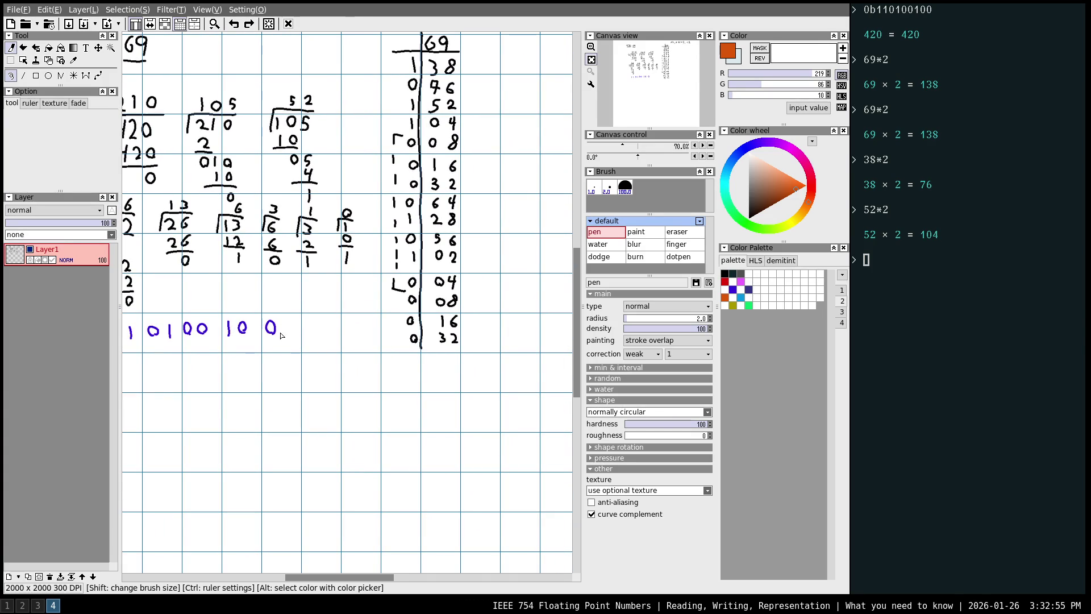
{"action": "mouse_move", "coordinate": [279, 334]}
{"action": "left_mouse_down"}
{"action": "mouse_move", "coordinate": [341, 309]}
{"action": "mouse_move", "coordinate": [376, 310]}
{"action": "left_mouse_up"}
{"action": "left_click", "coordinate": [10, 61]}
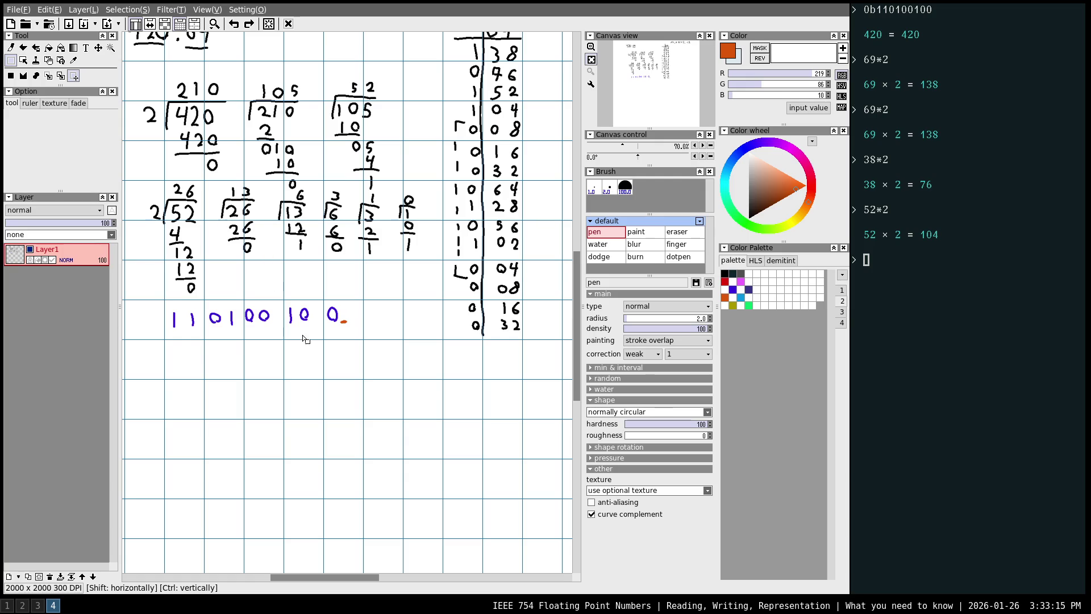
Select the row of purple binary digits of 420 and cut it out.
{"action": "left_click", "coordinate": [11, 75]}
{"action": "mouse_move", "coordinate": [162, 307]}
{"action": "left_mouse_down"}
{"action": "mouse_move", "coordinate": [307, 340]}
{"action": "mouse_move", "coordinate": [361, 333]}
{"action": "left_mouse_up"}
{"action": "left_click_drag", "start_coordinate": [163, 300], "coordinate": [362, 345]}
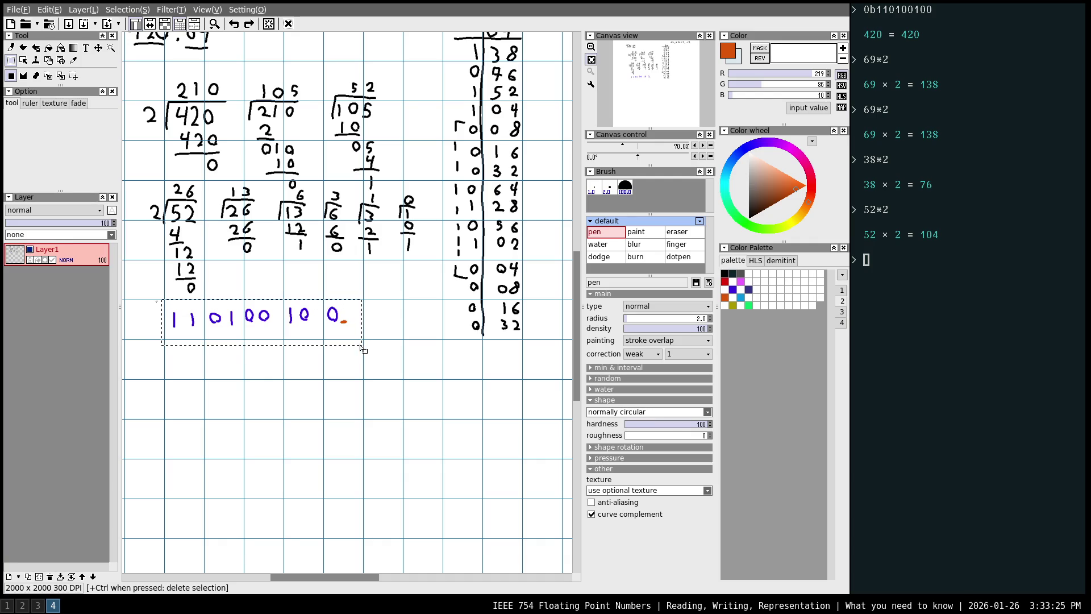
{"action": "left_click", "coordinate": [128, 12]}
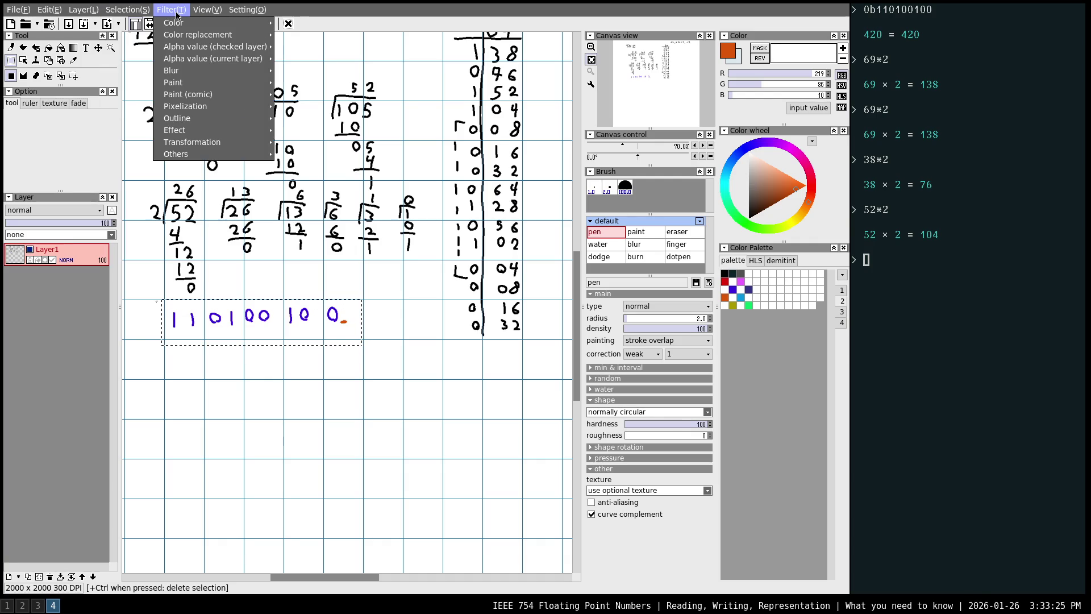
{"action": "mouse_move", "coordinate": [199, 13]}
{"action": "mouse_move", "coordinate": [50, 10]}
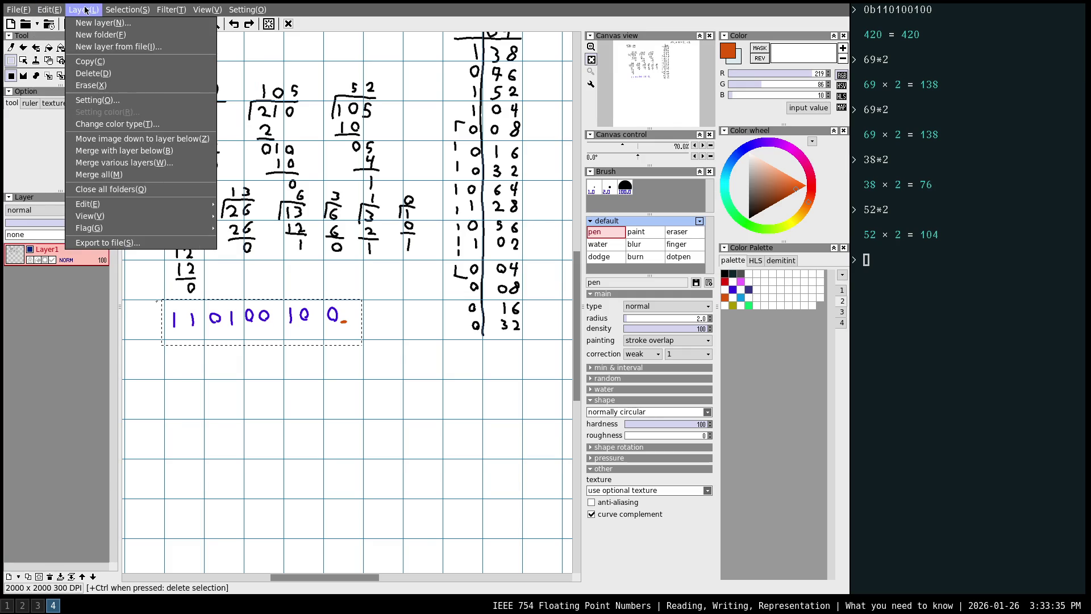
{"action": "mouse_move", "coordinate": [127, 10]}
{"action": "left_click", "coordinate": [128, 75]}
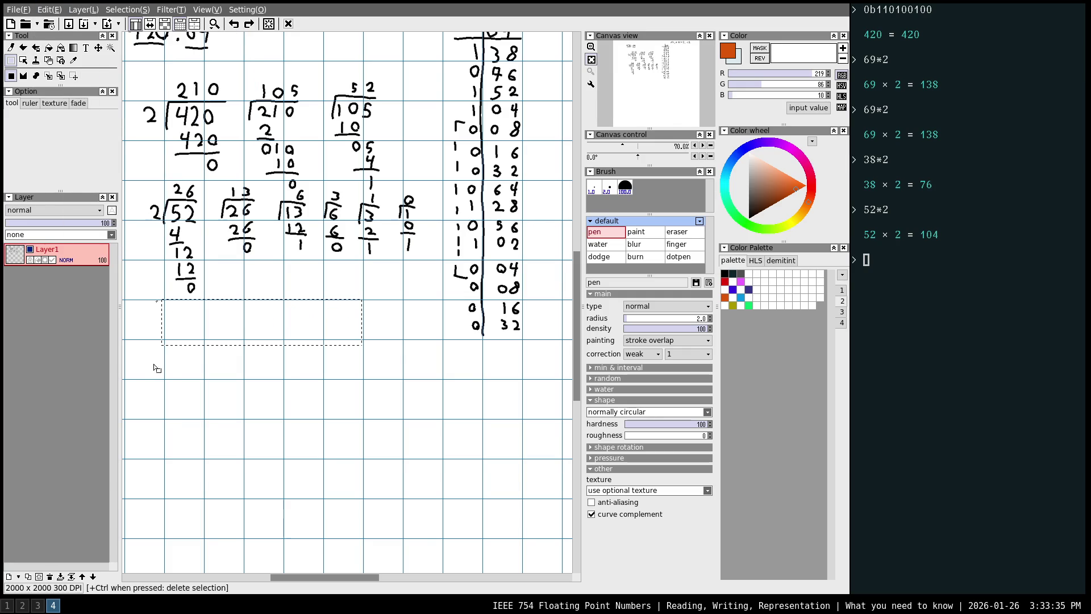
Paste the digits onto a new layer, move them below the divisions, and deselect.
{"action": "left_click", "coordinate": [78, 10]}
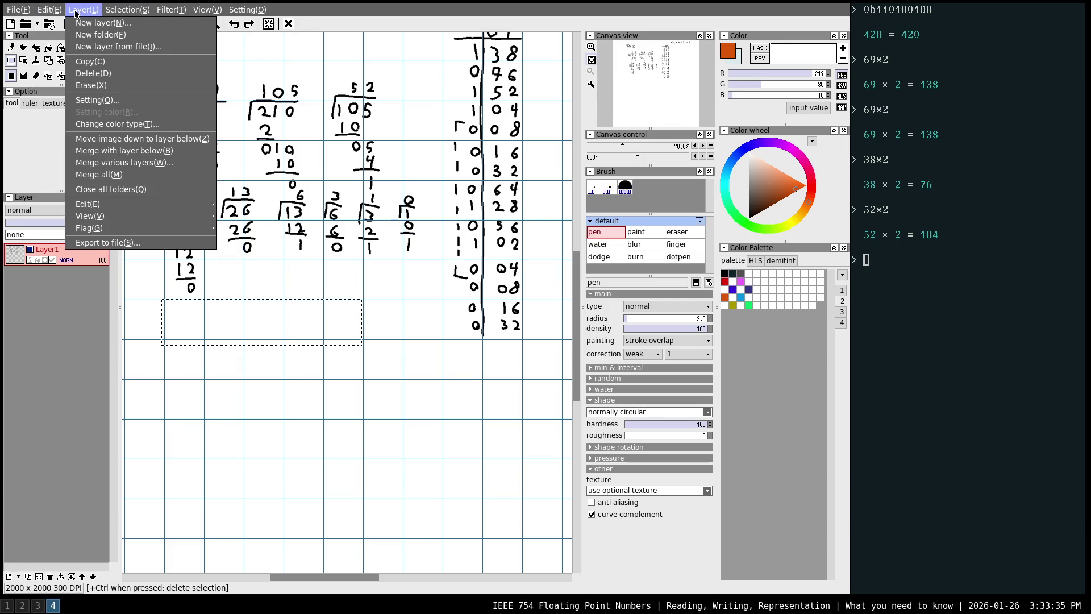
{"action": "left_click", "coordinate": [91, 13]}
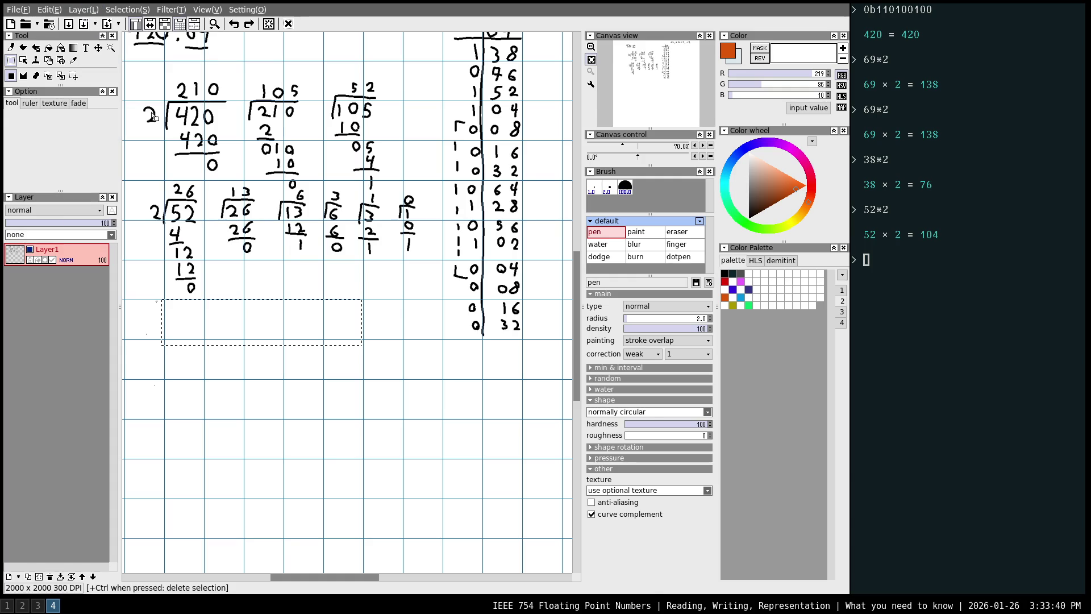
{"action": "key", "text": "ctrl+v"}
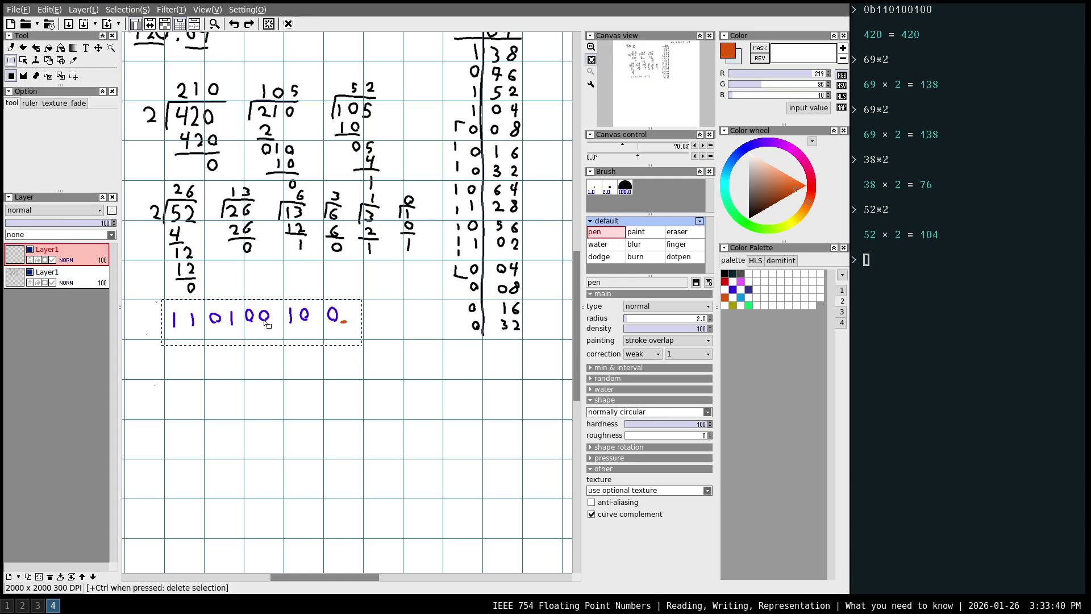
{"action": "left_click", "coordinate": [99, 47]}
{"action": "left_click_drag", "start_coordinate": [238, 324], "coordinate": [199, 403]}
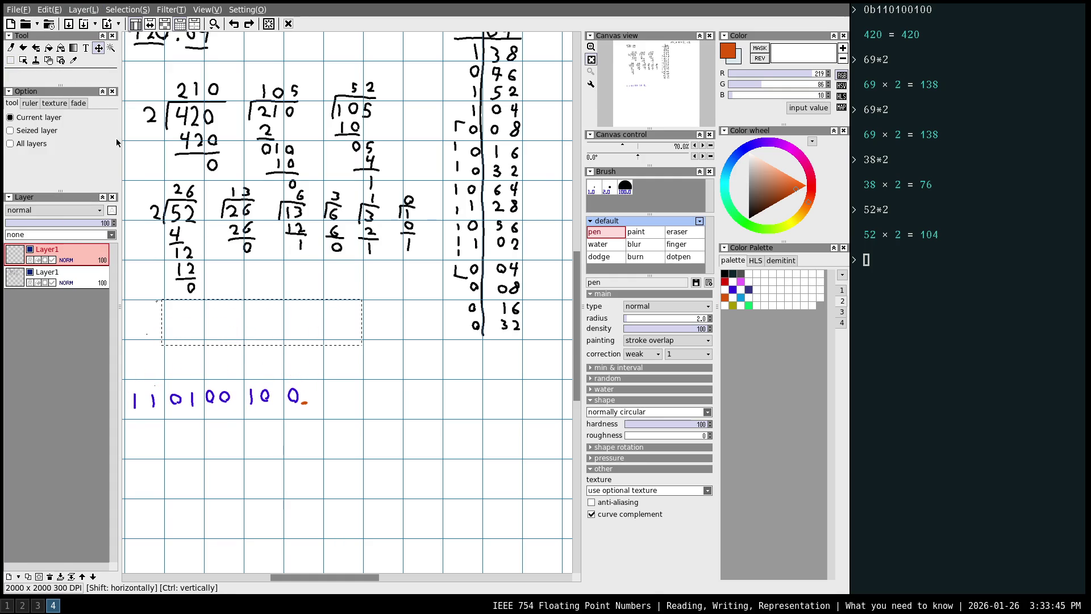
{"action": "left_click", "coordinate": [128, 9]}
{"action": "left_click", "coordinate": [141, 26]}
{"action": "mouse_move", "coordinate": [272, 334]}
{"action": "left_mouse_down"}
{"action": "mouse_move", "coordinate": [292, 305]}
{"action": "mouse_move", "coordinate": [304, 307]}
{"action": "left_mouse_up"}
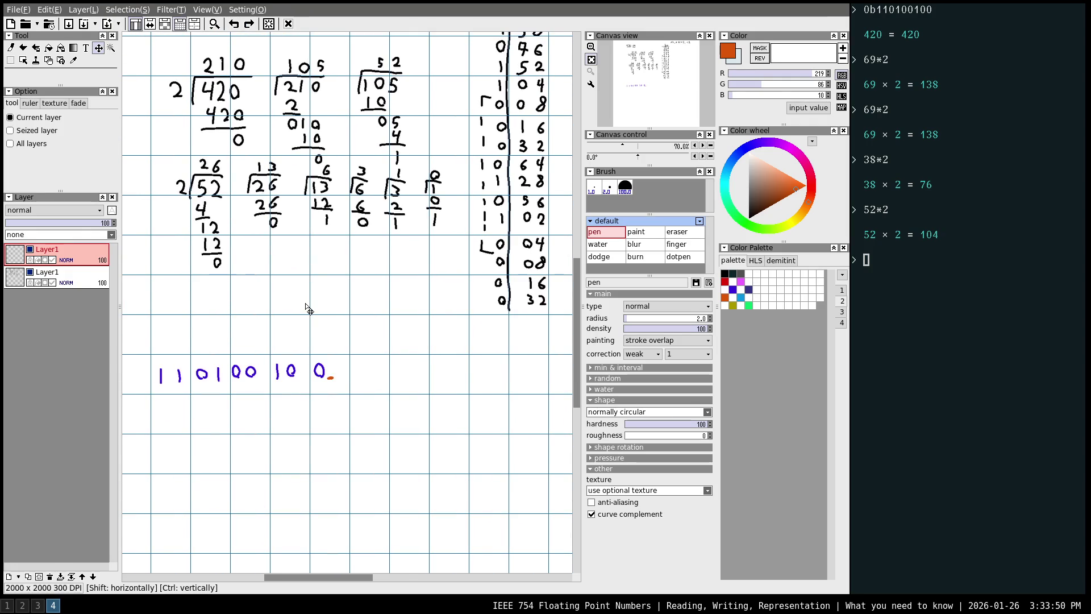
{"action": "left_click", "coordinate": [11, 48]}
Handwrite the orange .69 fraction bits, starting 1011, after the binary point of 110100100.
{"action": "left_click_drag", "start_coordinate": [253, 300], "coordinate": [259, 353]}
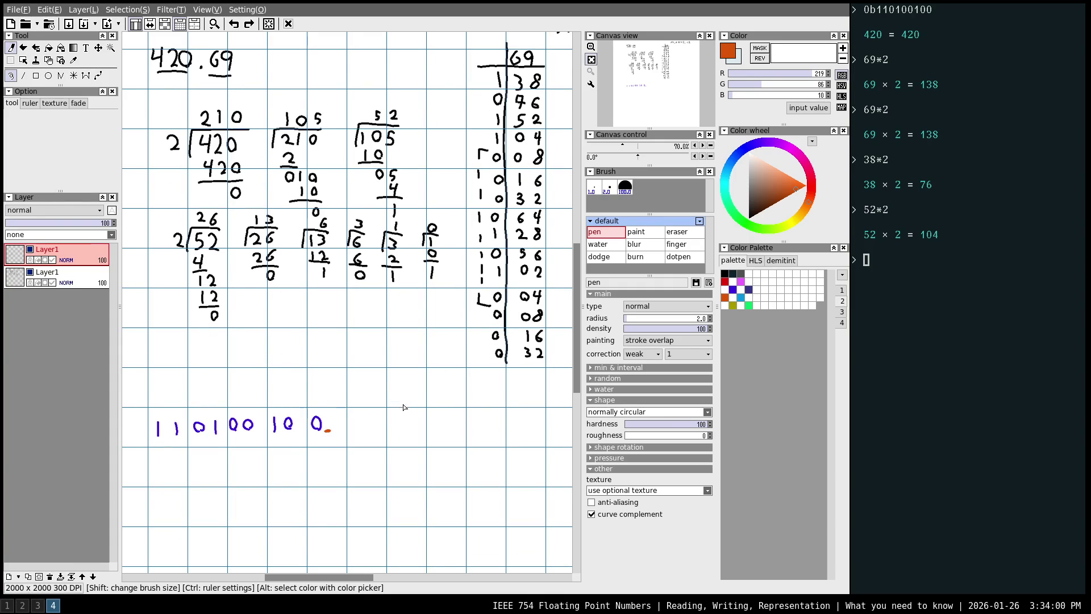
{"action": "left_click_drag", "start_coordinate": [340, 413], "coordinate": [339, 431]}
{"action": "mouse_move", "coordinate": [351, 416]}
{"action": "left_mouse_down"}
{"action": "mouse_move", "coordinate": [368, 429]}
{"action": "mouse_move", "coordinate": [392, 425]}
{"action": "left_mouse_up"}
{"action": "mouse_move", "coordinate": [409, 419]}
{"action": "left_mouse_down"}
{"action": "mouse_move", "coordinate": [403, 427]}
{"action": "mouse_move", "coordinate": [423, 420]}
{"action": "mouse_move", "coordinate": [430, 431]}
{"action": "mouse_move", "coordinate": [436, 421]}
{"action": "left_mouse_up"}
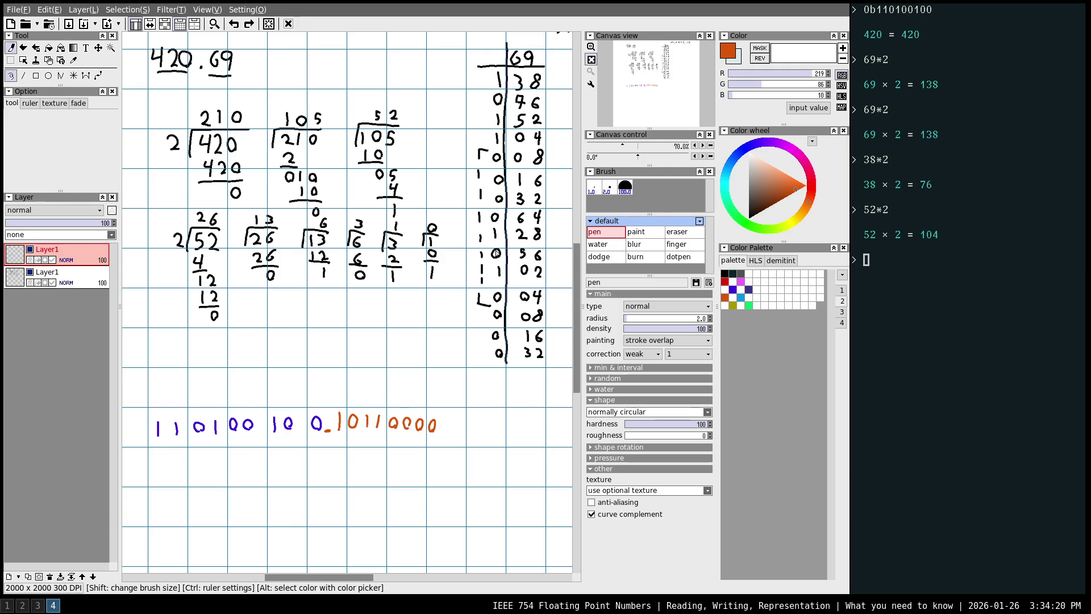
{"action": "mouse_move", "coordinate": [444, 418]}
{"action": "left_mouse_down"}
{"action": "mouse_move", "coordinate": [443, 431]}
{"action": "mouse_move", "coordinate": [457, 421]}
{"action": "mouse_move", "coordinate": [479, 433]}
{"action": "left_mouse_up"}
{"action": "left_click_drag", "start_coordinate": [493, 422], "coordinate": [493, 432]}
{"action": "left_click_drag", "start_coordinate": [513, 422], "coordinate": [532, 424]}
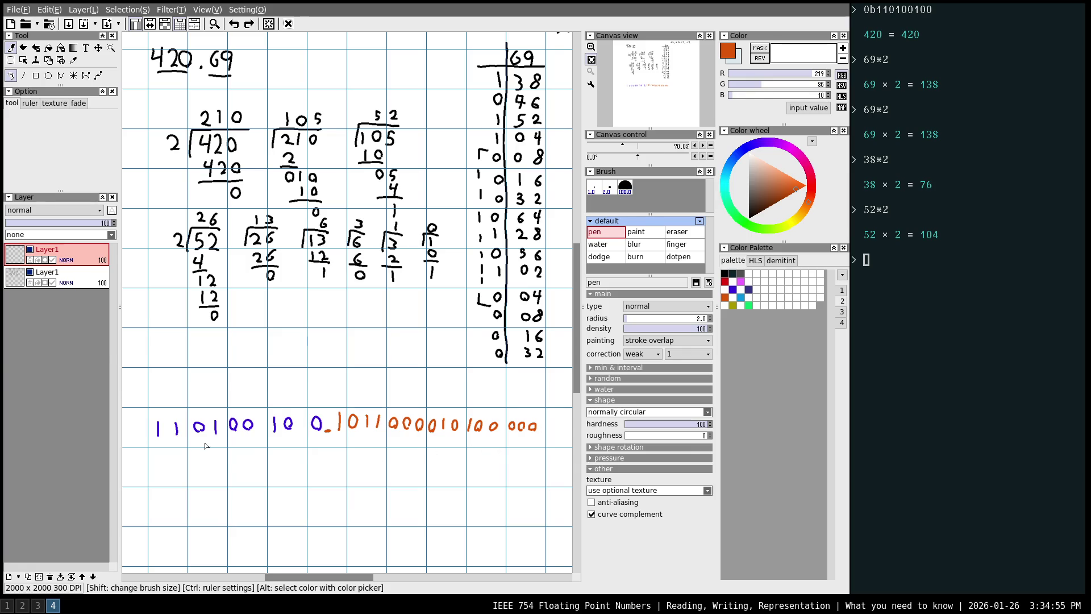
{"action": "scroll", "coordinate": [216, 437], "scroll_direction": "down", "scroll_amount": 2}
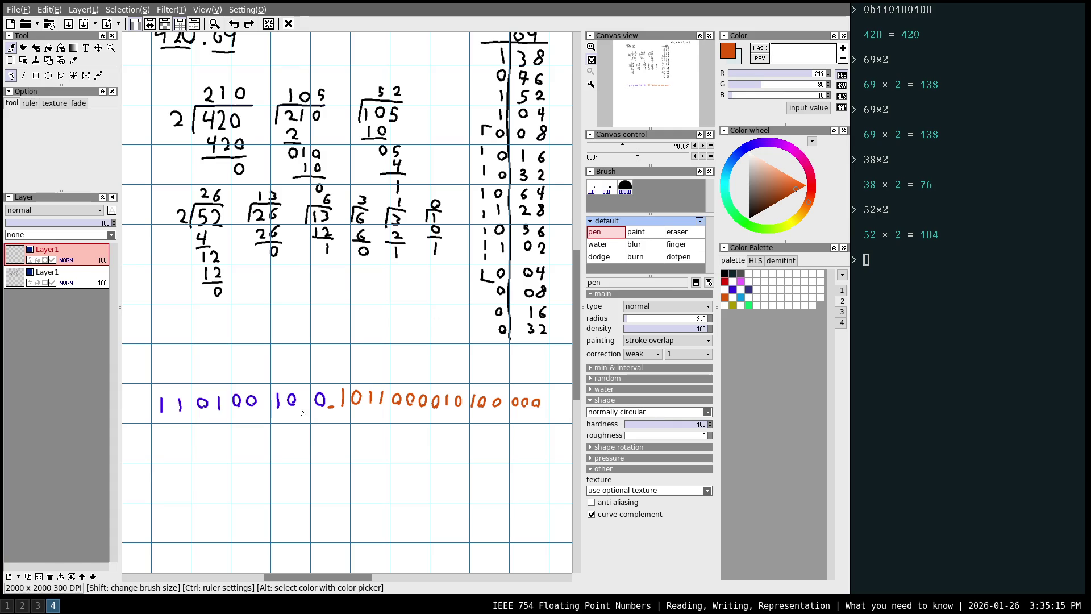
{"action": "scroll", "coordinate": [317, 399], "scroll_direction": "down", "scroll_amount": 2}
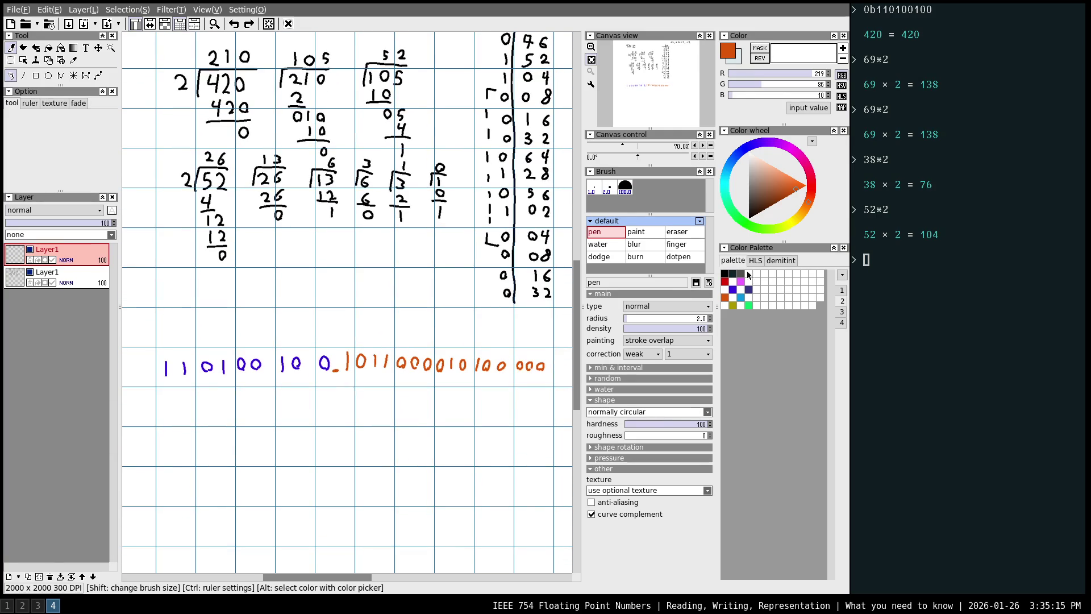
Make magenta the pen colour after briefly trying blue and scrolling the canvas.
{"action": "left_click", "coordinate": [740, 298]}
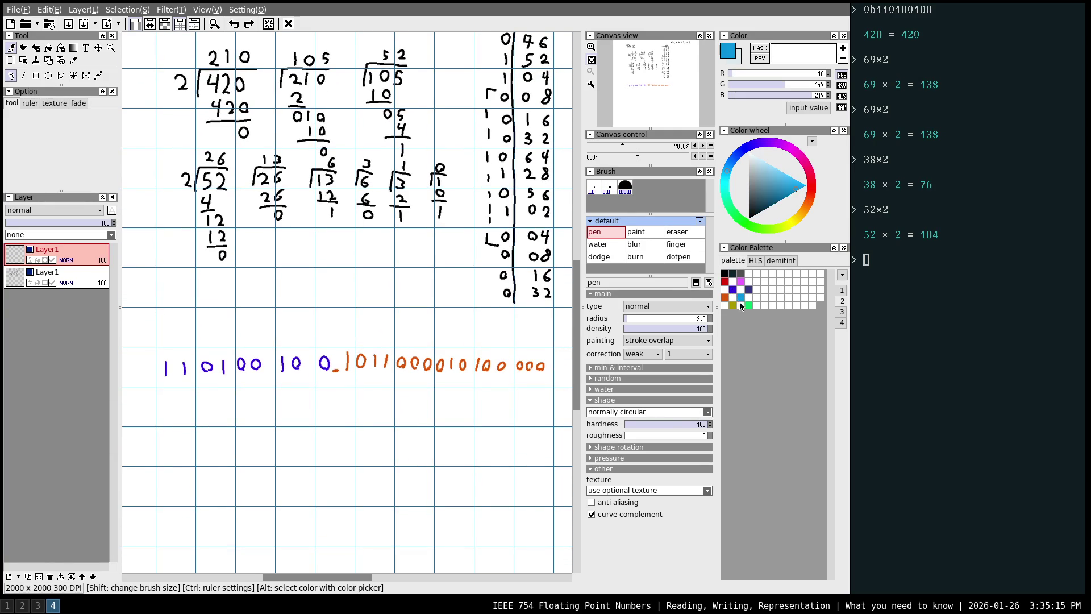
{"action": "scroll", "coordinate": [295, 375], "scroll_direction": "down", "scroll_amount": 2}
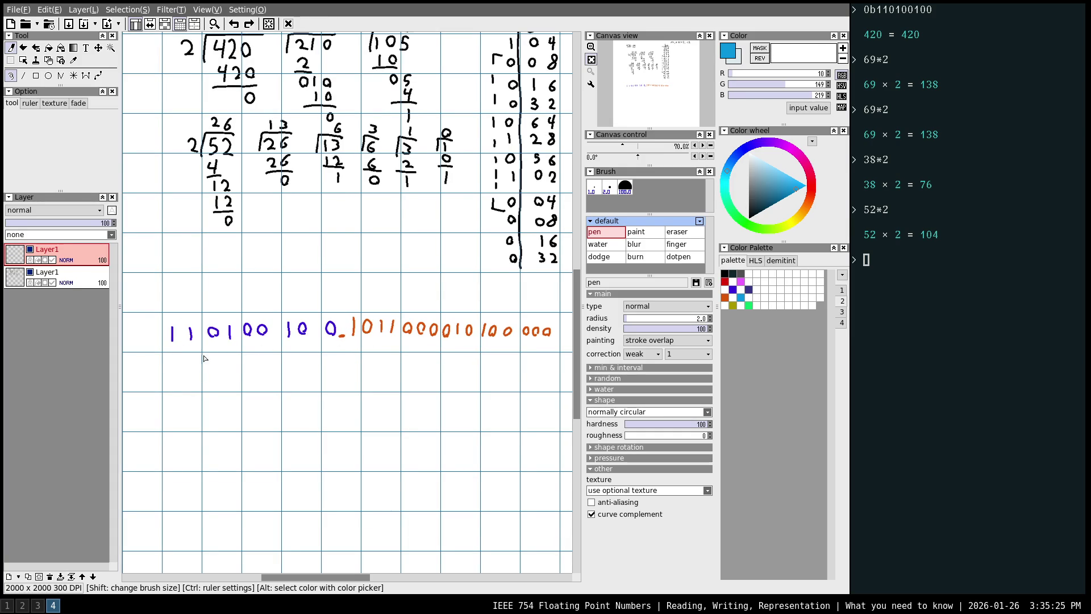
{"action": "scroll", "coordinate": [244, 370], "scroll_direction": "down", "scroll_amount": 2}
{"action": "scroll", "coordinate": [243, 370], "scroll_direction": "left", "scroll_amount": 2}
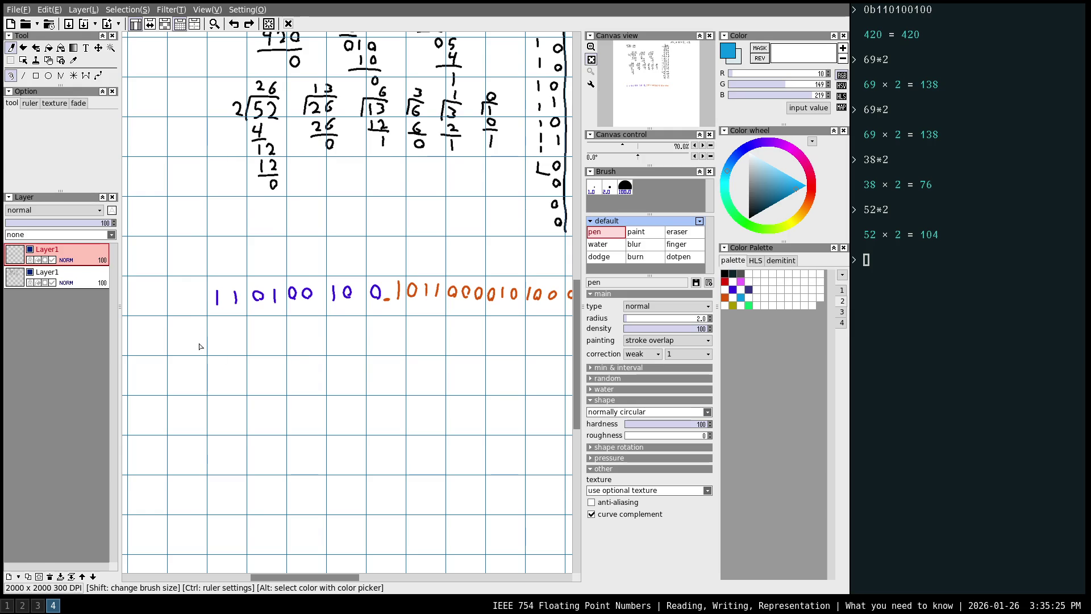
{"action": "scroll", "coordinate": [232, 347], "scroll_direction": "down", "scroll_amount": 1}
{"action": "scroll", "coordinate": [244, 308], "scroll_direction": "left", "scroll_amount": 1}
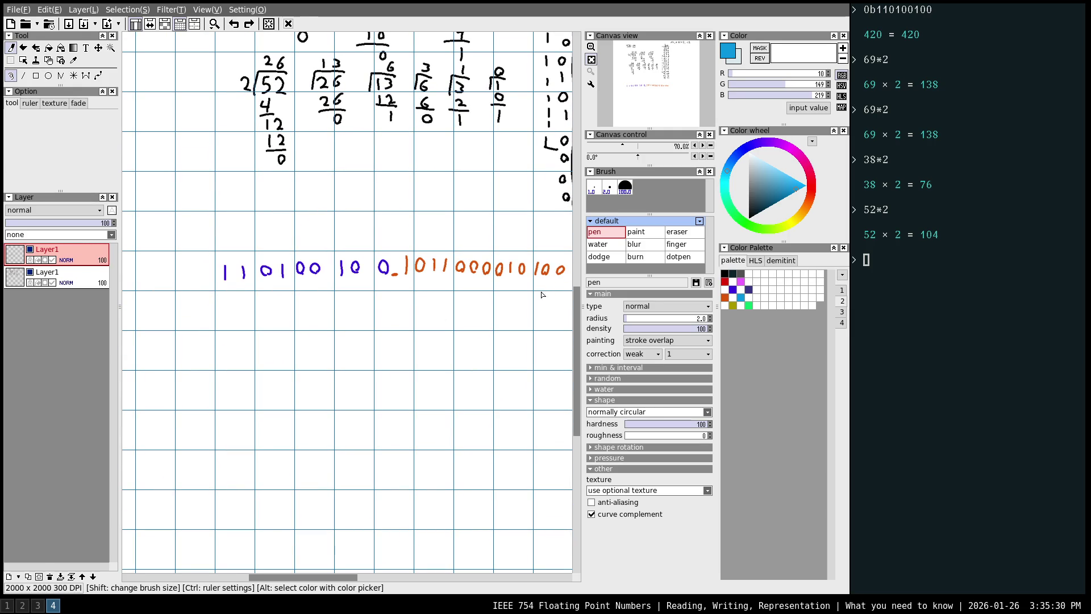
{"action": "left_click", "coordinate": [741, 281]}
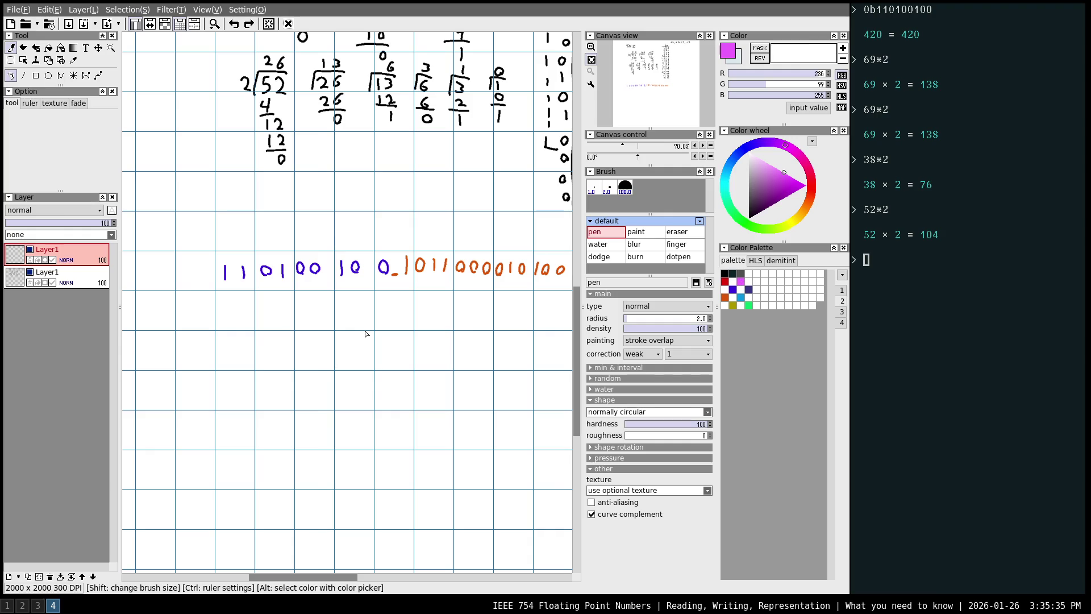
Write the magenta exponent note e=8 beneath the normalised 1.10100100… bit row.
{"action": "mouse_move", "coordinate": [147, 357]}
{"action": "left_mouse_down"}
{"action": "mouse_move", "coordinate": [146, 345]}
{"action": "mouse_move", "coordinate": [160, 363]}
{"action": "mouse_move", "coordinate": [172, 348]}
{"action": "left_mouse_up"}
{"action": "mouse_move", "coordinate": [192, 347]}
{"action": "left_mouse_down"}
{"action": "mouse_move", "coordinate": [187, 355]}
{"action": "mouse_move", "coordinate": [194, 347]}
{"action": "left_mouse_up"}
{"action": "scroll", "coordinate": [222, 369], "scroll_direction": "up", "scroll_amount": 1}
{"action": "scroll", "coordinate": [222, 368], "scroll_direction": "right", "scroll_amount": 1}
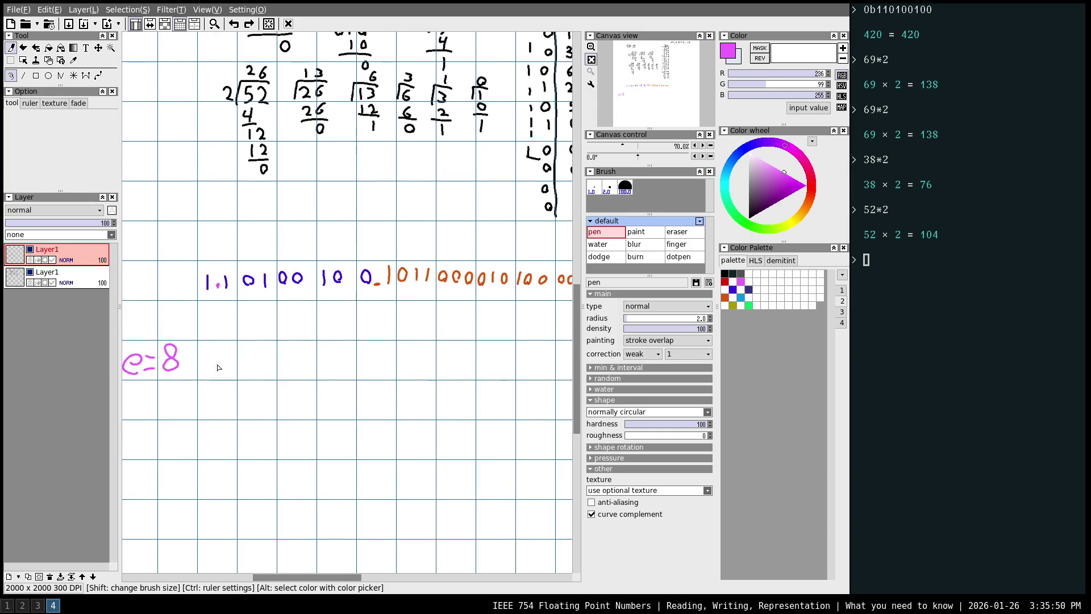
{"action": "scroll", "coordinate": [341, 313], "scroll_direction": "down", "scroll_amount": 1}
{"action": "scroll", "coordinate": [341, 313], "scroll_direction": "right", "scroll_amount": 2}
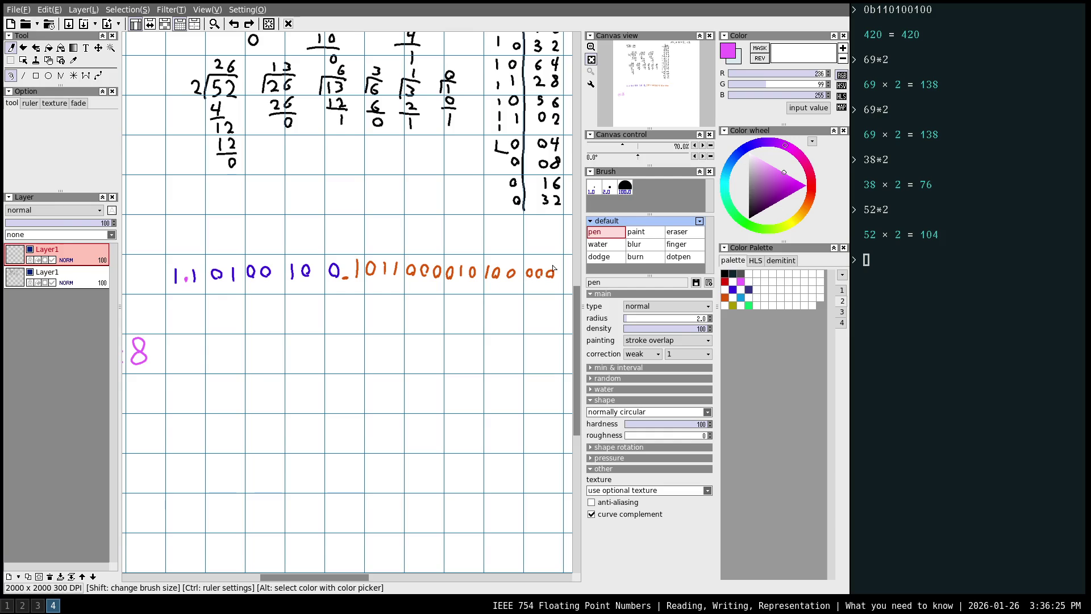
{"action": "left_click_drag", "start_coordinate": [548, 265], "coordinate": [551, 275]}
{"action": "mouse_move", "coordinate": [274, 342]}
{"action": "left_mouse_down"}
{"action": "mouse_move", "coordinate": [377, 314]}
{"action": "mouse_move", "coordinate": [344, 343]}
{"action": "mouse_move", "coordinate": [327, 345]}
{"action": "mouse_move", "coordinate": [358, 291]}
{"action": "left_mouse_up"}
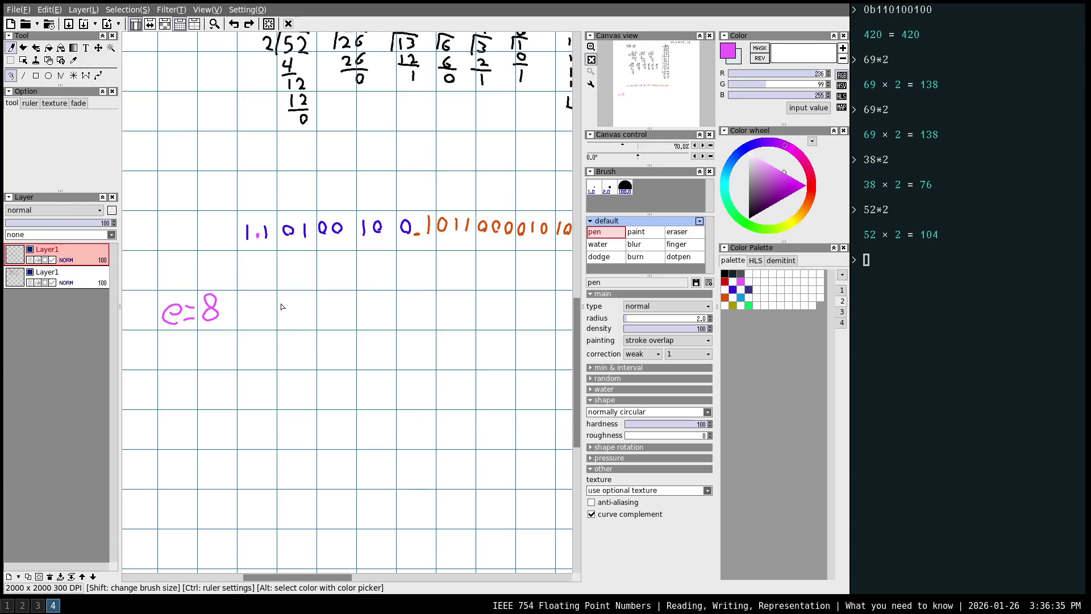
{"action": "left_click_drag", "start_coordinate": [286, 287], "coordinate": [267, 332]}
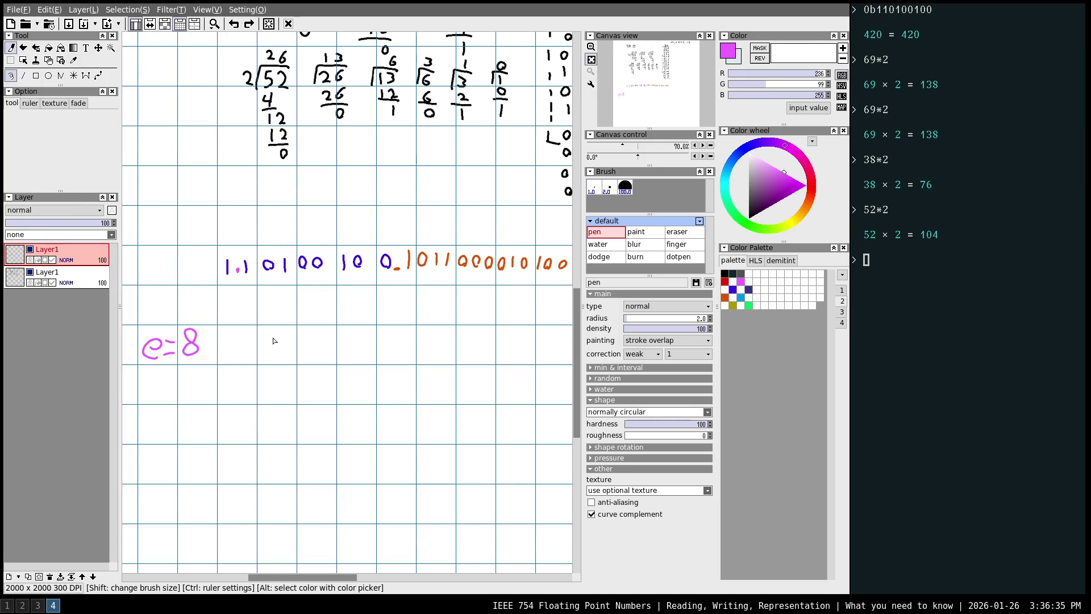
{"action": "mouse_move", "coordinate": [358, 321]}
{"action": "left_mouse_down"}
{"action": "mouse_move", "coordinate": [329, 436]}
{"action": "mouse_move", "coordinate": [346, 472]}
{"action": "mouse_move", "coordinate": [398, 370]}
{"action": "mouse_move", "coordinate": [408, 309]}
{"action": "left_mouse_up"}
Write a red Sign label below e=8 with the sign bit 0 beneath it.
{"action": "left_click", "coordinate": [725, 285]}
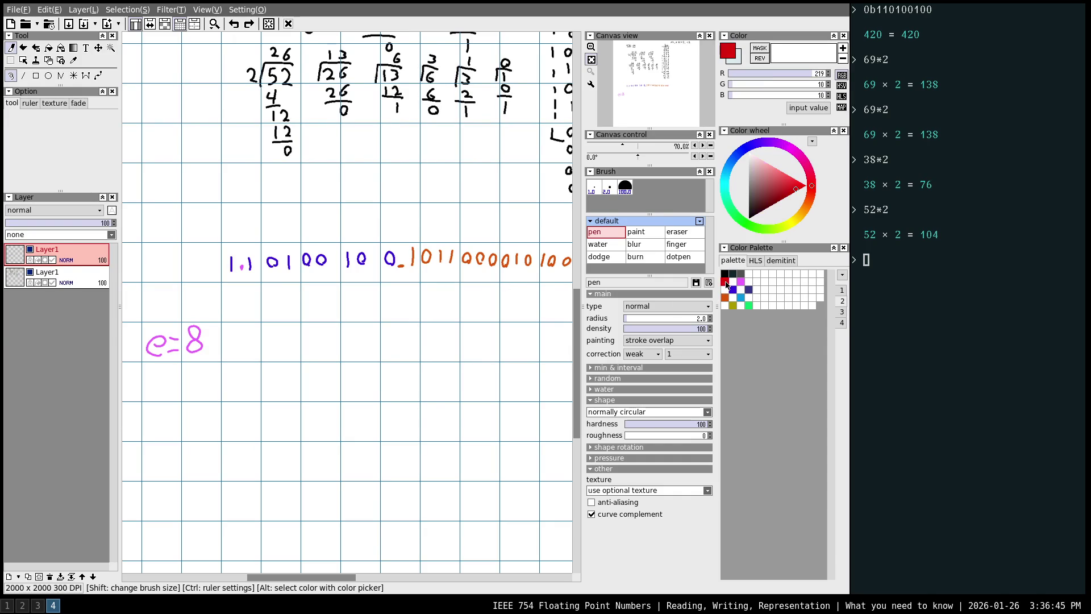
{"action": "left_click_drag", "start_coordinate": [324, 322], "coordinate": [363, 284]}
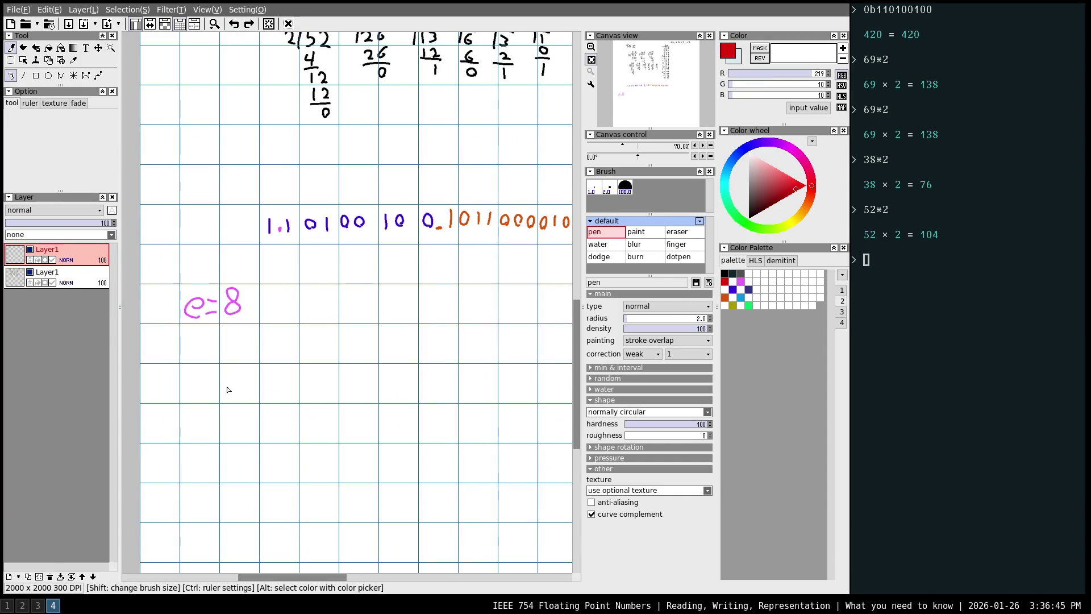
{"action": "mouse_move", "coordinate": [285, 382]}
{"action": "left_mouse_down"}
{"action": "mouse_move", "coordinate": [207, 255]}
{"action": "mouse_move", "coordinate": [228, 243]}
{"action": "left_mouse_up"}
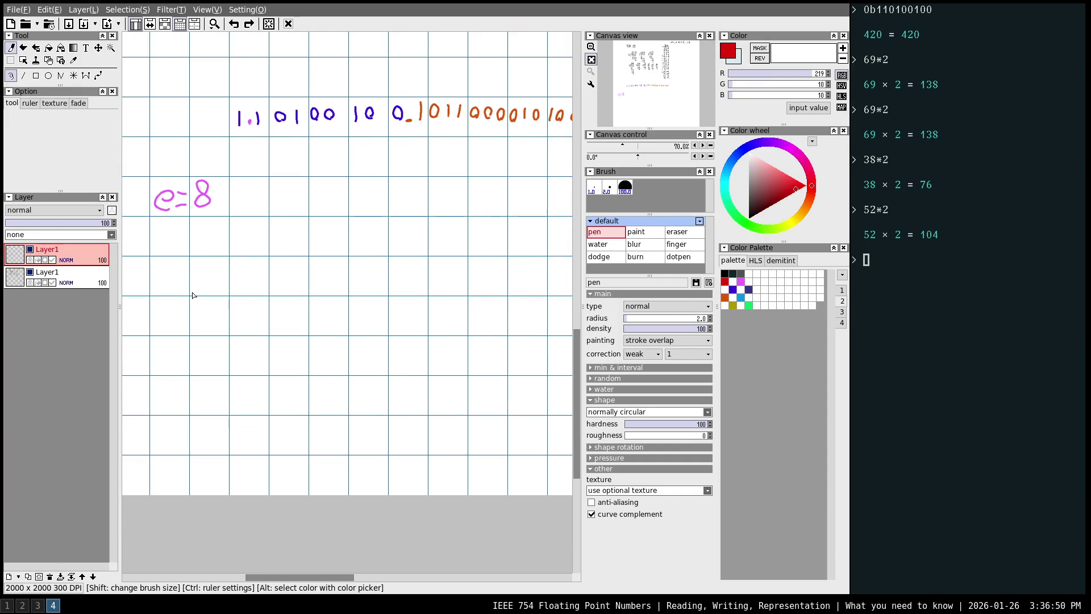
{"action": "left_click_drag", "start_coordinate": [194, 292], "coordinate": [202, 280]}
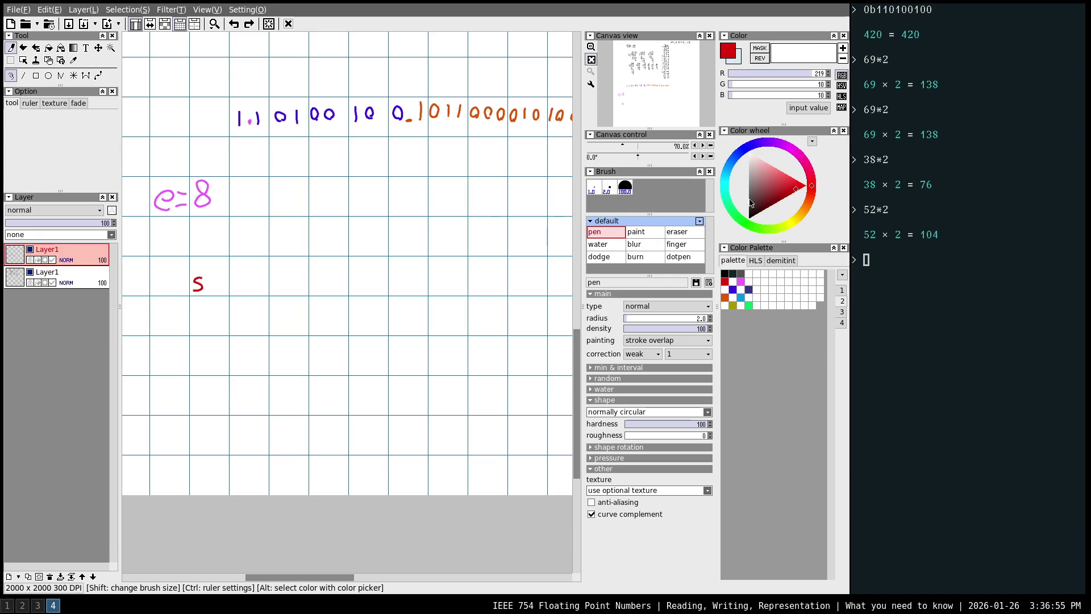
{"action": "left_click", "coordinate": [703, 147]}
{"action": "left_click", "coordinate": [703, 146]}
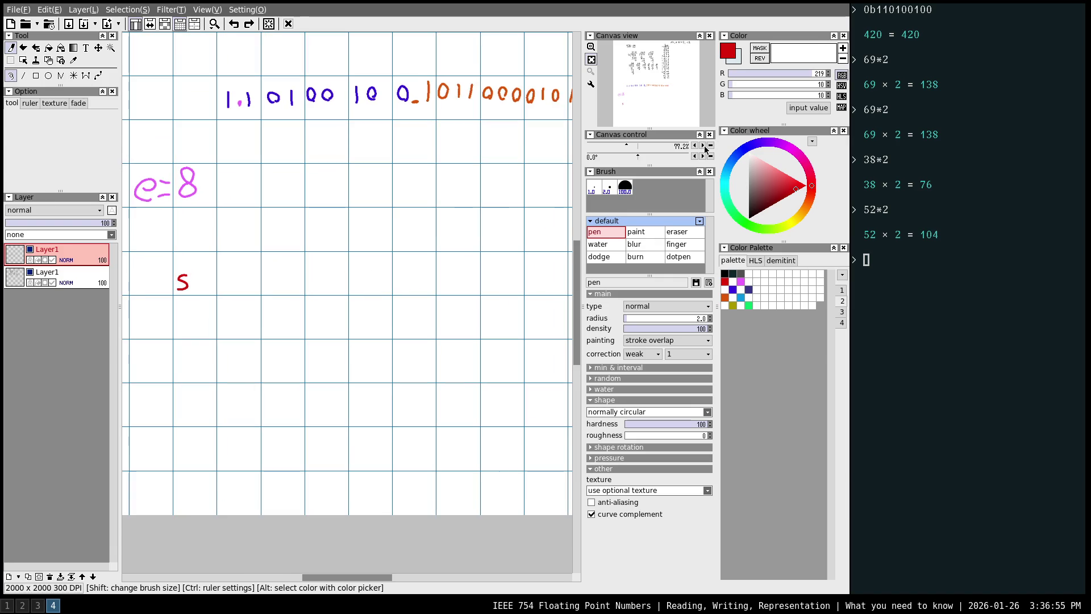
{"action": "left_click", "coordinate": [703, 146]}
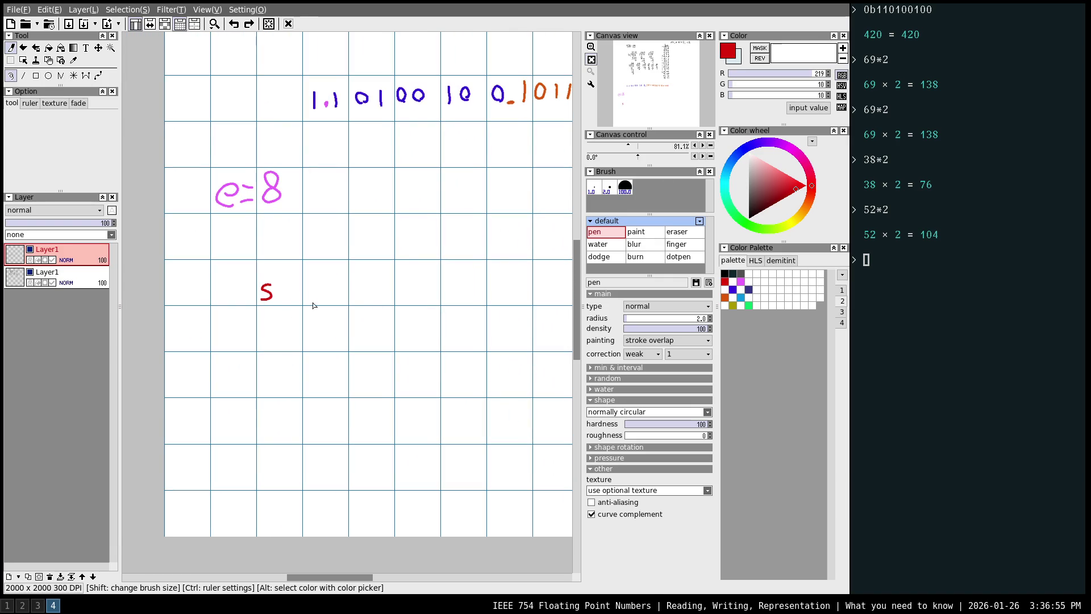
{"action": "mouse_move", "coordinate": [278, 300]}
{"action": "left_mouse_down"}
{"action": "mouse_move", "coordinate": [281, 287]}
{"action": "mouse_move", "coordinate": [293, 302]}
{"action": "mouse_move", "coordinate": [280, 309]}
{"action": "mouse_move", "coordinate": [302, 301]}
{"action": "left_mouse_up"}
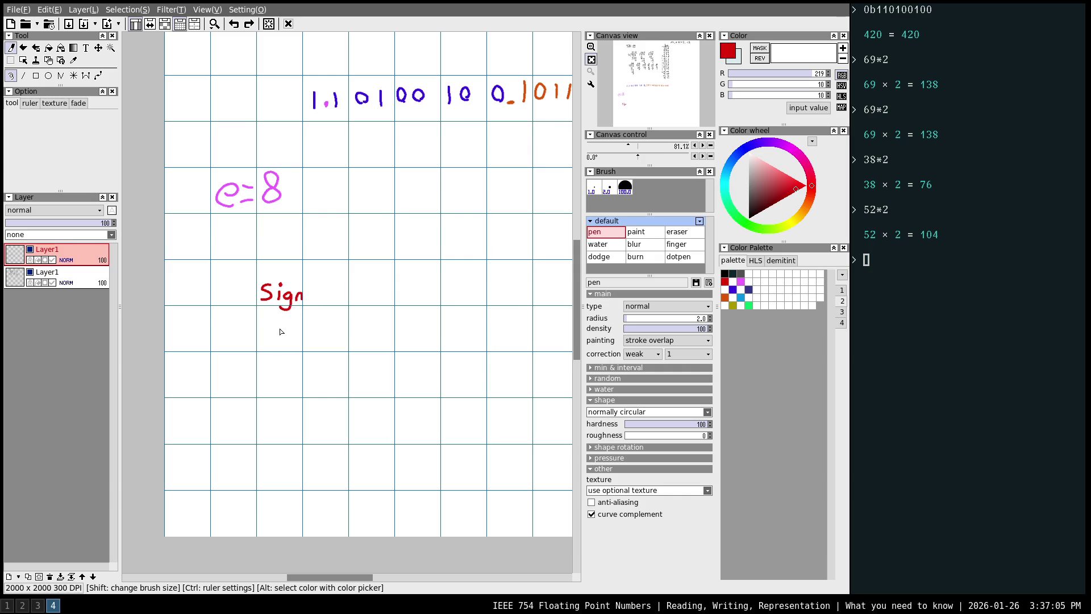
{"action": "left_click_drag", "start_coordinate": [281, 325], "coordinate": [281, 326]}
{"action": "left_click_drag", "start_coordinate": [348, 341], "coordinate": [276, 329]}
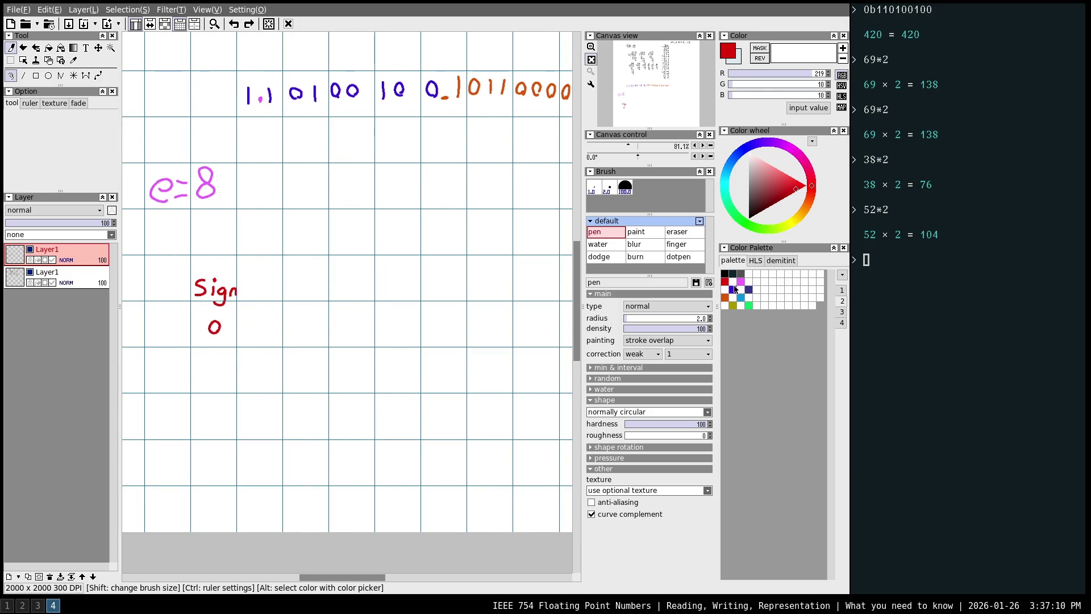
{"action": "left_click", "coordinate": [740, 281]}
{"action": "scroll", "coordinate": [265, 308], "scroll_direction": "right", "scroll_amount": 1}
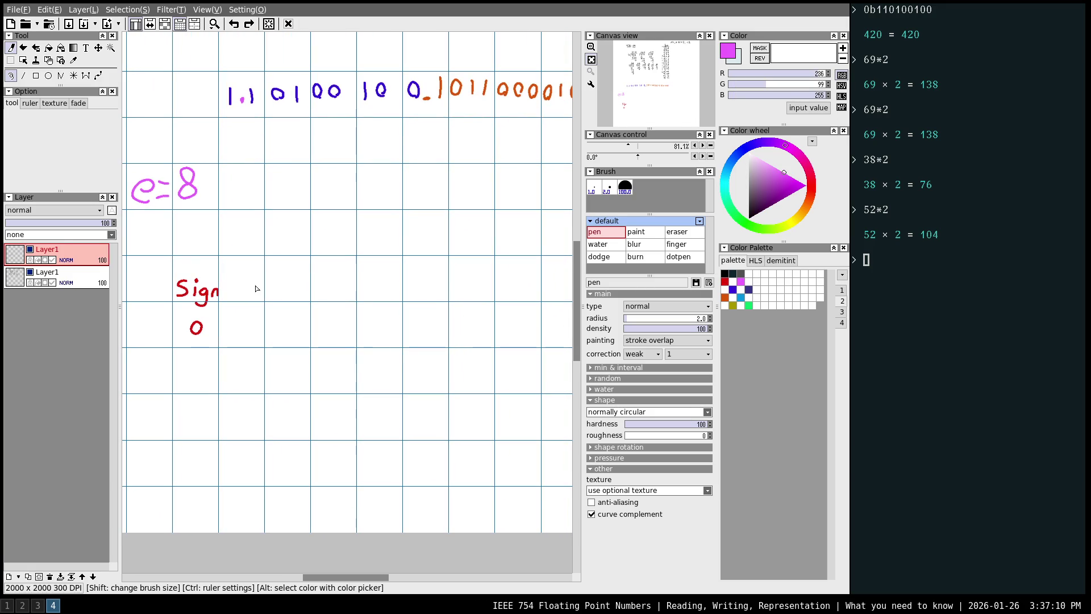
Write the magenta Exp label with exponent bits 00001000, checking that 0b1000 evaluates to 8.
{"action": "mouse_move", "coordinate": [243, 300]}
{"action": "left_mouse_down"}
{"action": "mouse_move", "coordinate": [243, 279]}
{"action": "mouse_move", "coordinate": [264, 298]}
{"action": "mouse_move", "coordinate": [323, 291]}
{"action": "left_mouse_up"}
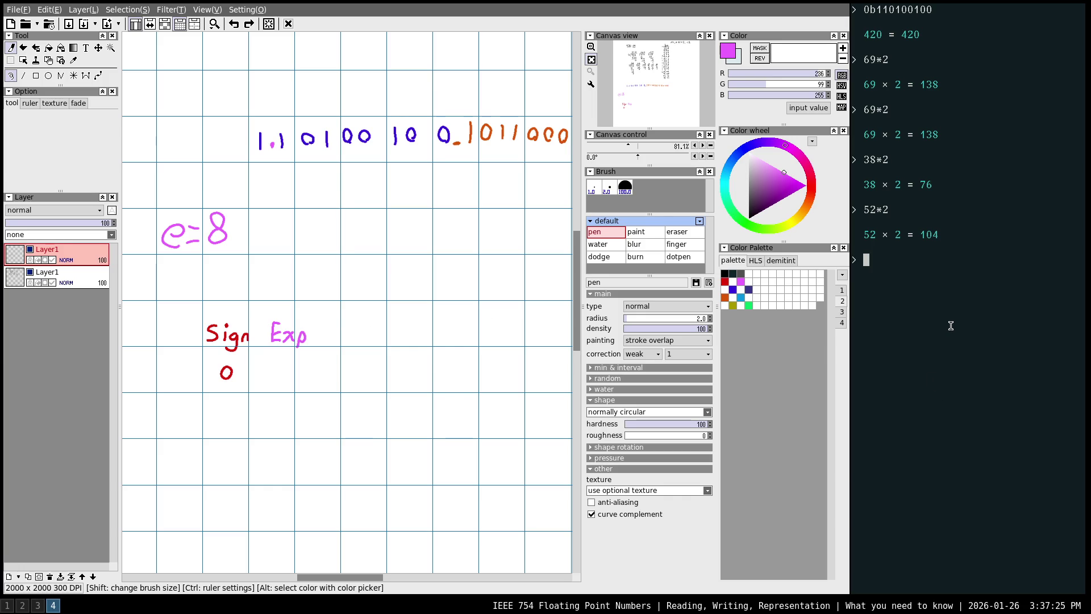
{"action": "type", "text": "0b1000"}
{"action": "key", "text": "Return"}
{"action": "left_click_drag", "start_coordinate": [266, 367], "coordinate": [288, 371]}
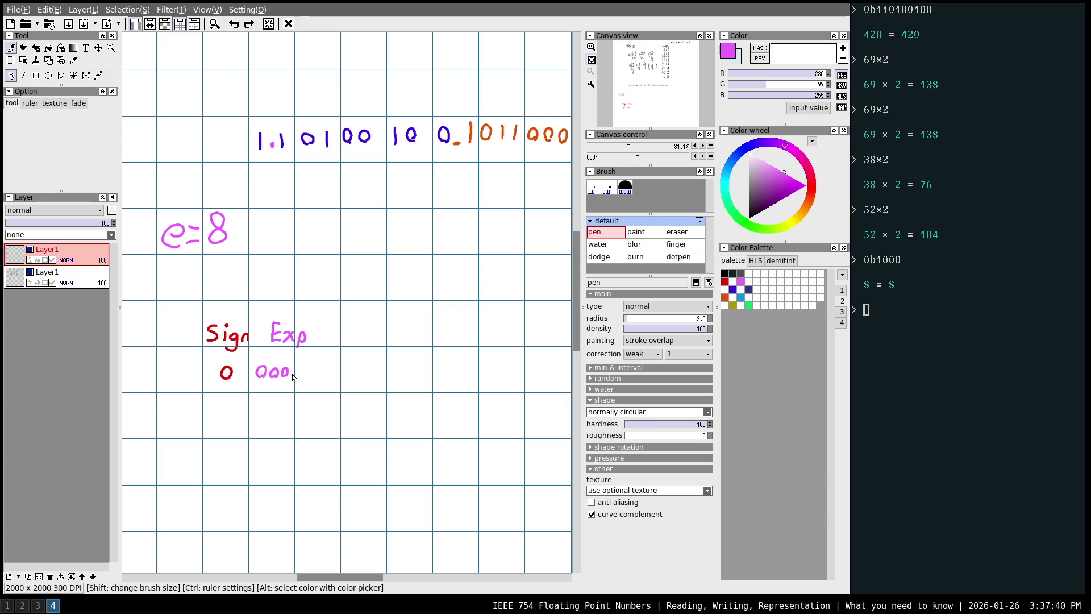
{"action": "left_click_drag", "start_coordinate": [296, 368], "coordinate": [331, 374]}
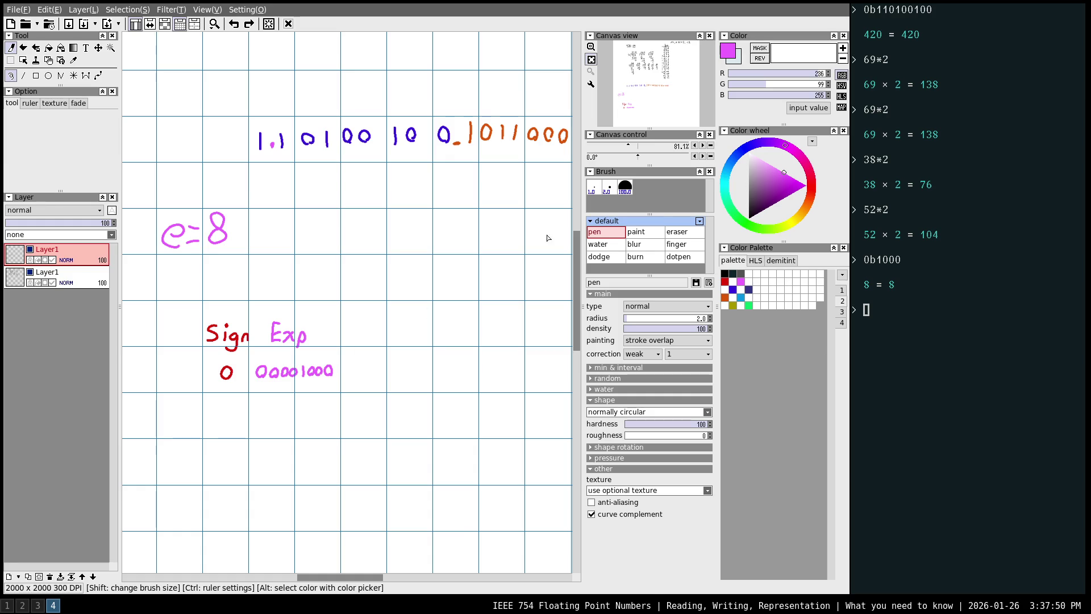
{"action": "left_click", "coordinate": [733, 290]}
{"action": "left_click_drag", "start_coordinate": [318, 335], "coordinate": [273, 336]}
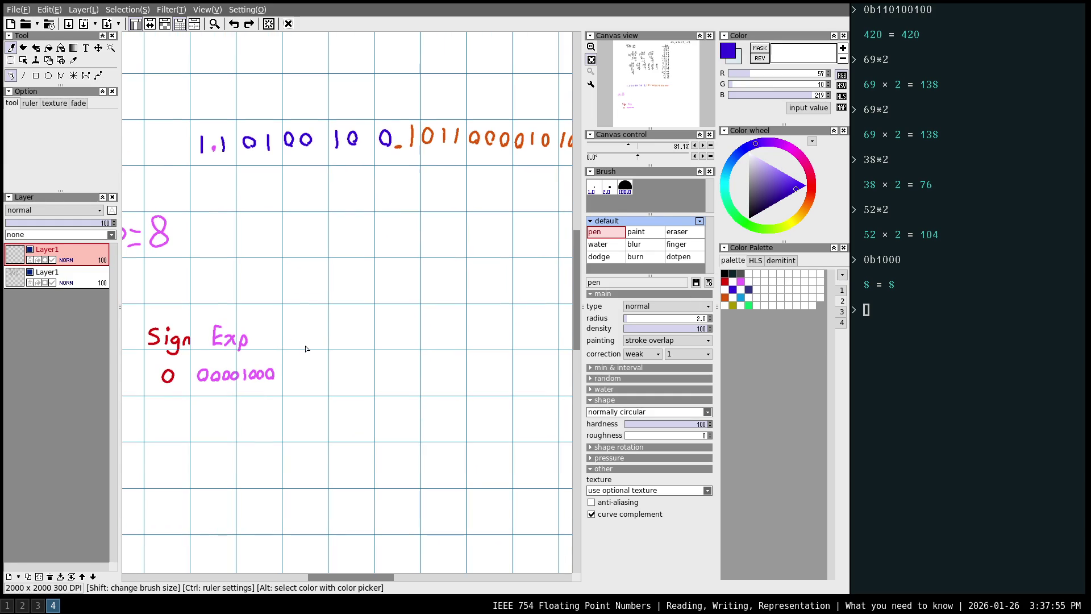
Start a blue Mantissa heading and extend the magenta Exp label to Exponent.
{"action": "mouse_move", "coordinate": [289, 344]}
{"action": "left_mouse_down"}
{"action": "mouse_move", "coordinate": [300, 326]}
{"action": "mouse_move", "coordinate": [318, 345]}
{"action": "mouse_move", "coordinate": [326, 325]}
{"action": "mouse_move", "coordinate": [333, 347]}
{"action": "mouse_move", "coordinate": [357, 348]}
{"action": "left_mouse_up"}
{"action": "left_click", "coordinate": [740, 282]}
{"action": "left_click_drag", "start_coordinate": [248, 341], "coordinate": [269, 346]}
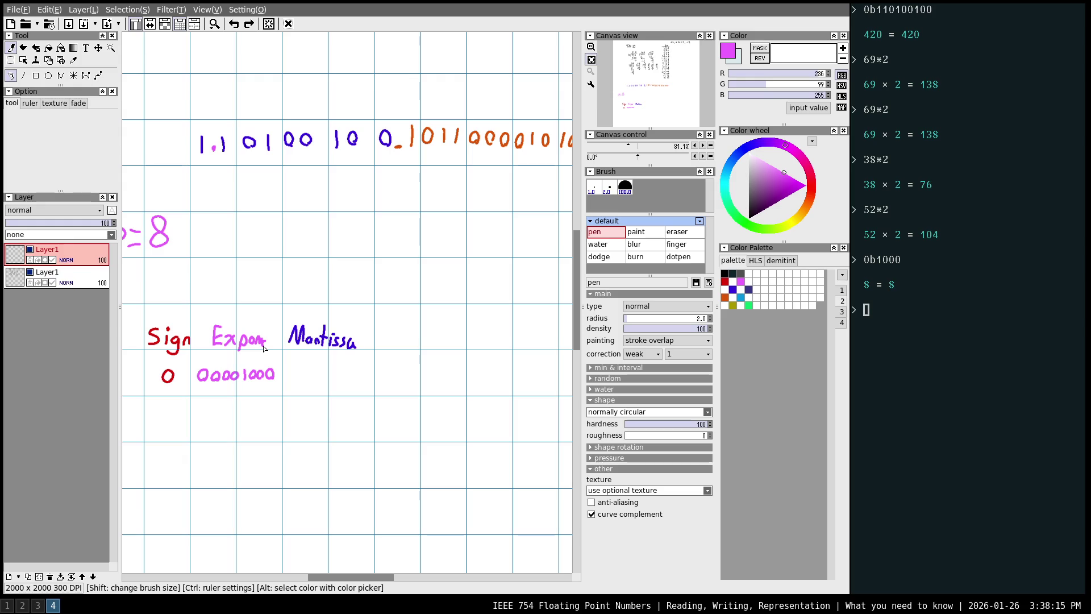
{"action": "key", "text": "ctrl+z"}
{"action": "mouse_move", "coordinate": [263, 344]}
{"action": "left_mouse_down"}
{"action": "mouse_move", "coordinate": [277, 347]}
{"action": "mouse_move", "coordinate": [279, 332]}
{"action": "left_mouse_up"}
{"action": "left_click", "coordinate": [747, 289]}
{"action": "left_click", "coordinate": [734, 291]}
{"action": "left_click_drag", "start_coordinate": [341, 297], "coordinate": [306, 261]}
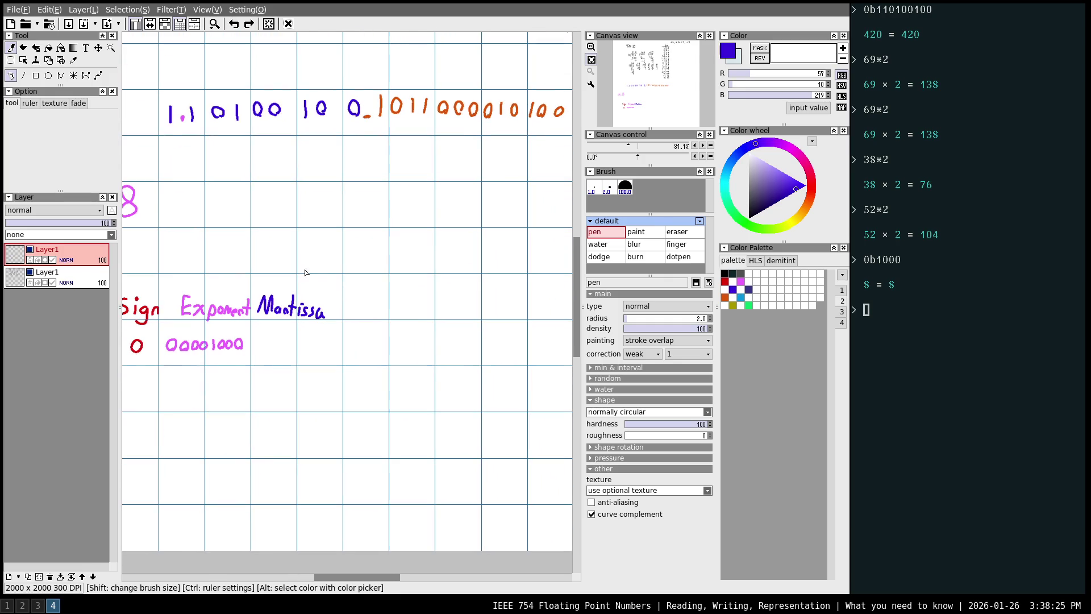
{"action": "mouse_move", "coordinate": [259, 338]}
{"action": "left_mouse_down"}
{"action": "mouse_move", "coordinate": [259, 350]}
{"action": "mouse_move", "coordinate": [298, 342]}
{"action": "left_mouse_up"}
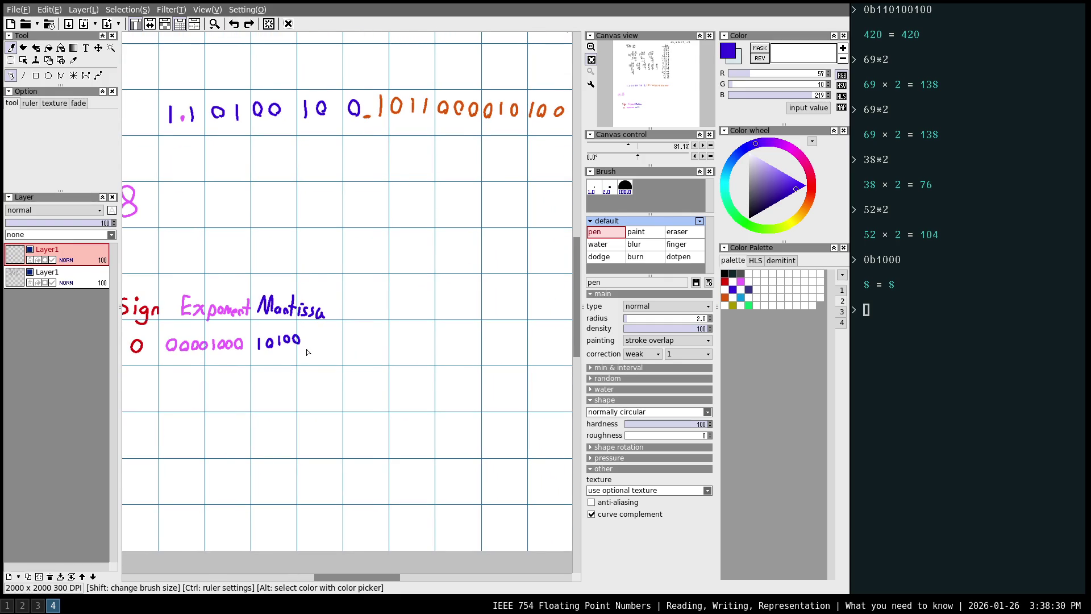
{"action": "key", "text": "ctrl+z"}
{"action": "key", "text": "ctrl+z"}
{"action": "key", "text": "ctrl+z"}
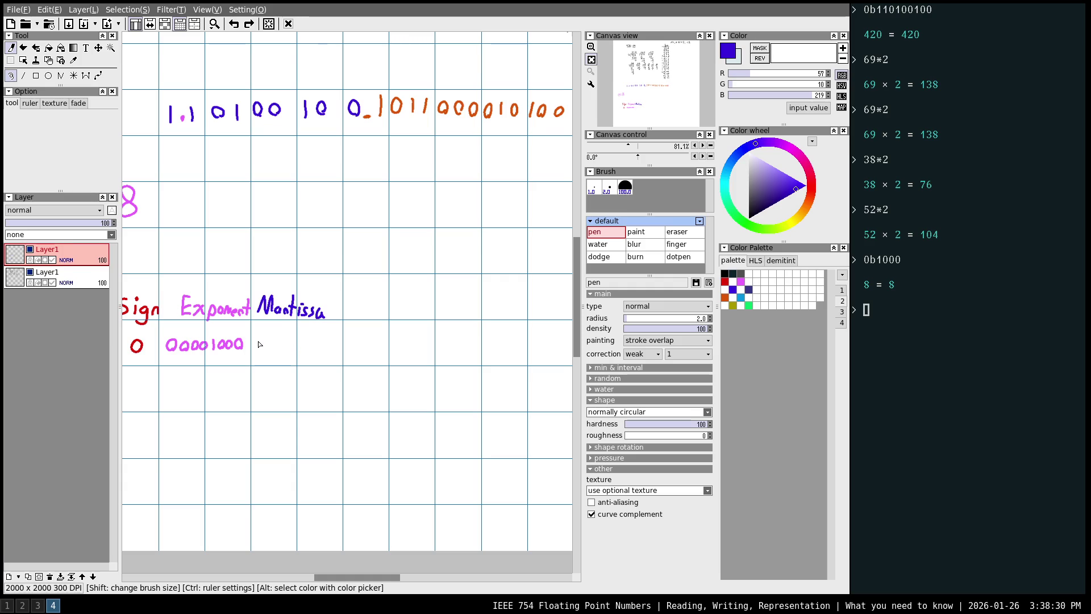
{"action": "mouse_move", "coordinate": [259, 338]}
{"action": "left_mouse_down"}
{"action": "mouse_move", "coordinate": [258, 354]}
{"action": "mouse_move", "coordinate": [268, 340]}
{"action": "mouse_move", "coordinate": [285, 341]}
{"action": "left_mouse_up"}
{"action": "left_click_drag", "start_coordinate": [304, 347], "coordinate": [322, 340]}
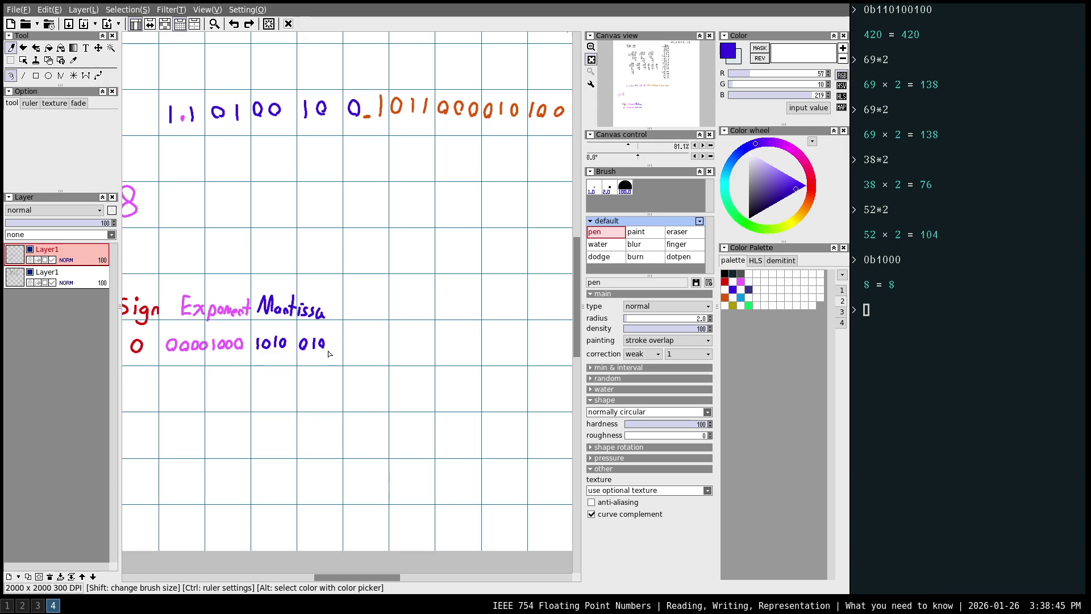
{"action": "mouse_move", "coordinate": [334, 339]}
{"action": "left_mouse_down"}
{"action": "mouse_move", "coordinate": [332, 351]}
{"action": "mouse_move", "coordinate": [335, 340]}
{"action": "left_mouse_up"}
{"action": "left_click_drag", "start_coordinate": [391, 195], "coordinate": [338, 200]}
{"action": "mouse_move", "coordinate": [299, 342]}
{"action": "left_mouse_down"}
{"action": "mouse_move", "coordinate": [298, 354]}
{"action": "mouse_move", "coordinate": [316, 351]}
{"action": "left_mouse_up"}
{"action": "mouse_move", "coordinate": [323, 340]}
{"action": "left_mouse_down"}
{"action": "mouse_move", "coordinate": [321, 350]}
{"action": "mouse_move", "coordinate": [346, 341]}
{"action": "mouse_move", "coordinate": [362, 352]}
{"action": "mouse_move", "coordinate": [367, 339]}
{"action": "left_mouse_up"}
{"action": "mouse_move", "coordinate": [374, 339]}
{"action": "left_mouse_down"}
{"action": "mouse_move", "coordinate": [372, 352]}
{"action": "mouse_move", "coordinate": [374, 338]}
{"action": "left_mouse_up"}
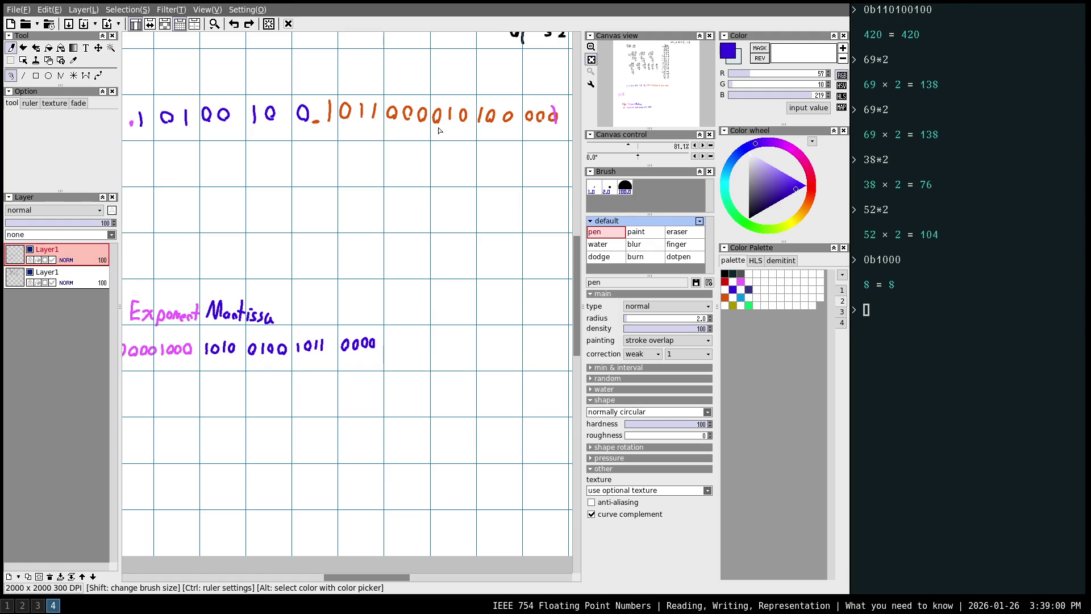
{"action": "mouse_move", "coordinate": [390, 337]}
{"action": "left_mouse_down"}
{"action": "mouse_move", "coordinate": [390, 348]}
{"action": "mouse_move", "coordinate": [401, 339]}
{"action": "mouse_move", "coordinate": [410, 350]}
{"action": "mouse_move", "coordinate": [420, 340]}
{"action": "left_mouse_up"}
{"action": "mouse_move", "coordinate": [438, 340]}
{"action": "left_mouse_down"}
{"action": "mouse_move", "coordinate": [435, 349]}
{"action": "mouse_move", "coordinate": [460, 344]}
{"action": "left_mouse_up"}
{"action": "mouse_move", "coordinate": [331, 330]}
{"action": "left_mouse_down"}
{"action": "mouse_move", "coordinate": [422, 312]}
{"action": "mouse_move", "coordinate": [410, 323]}
{"action": "left_mouse_up"}
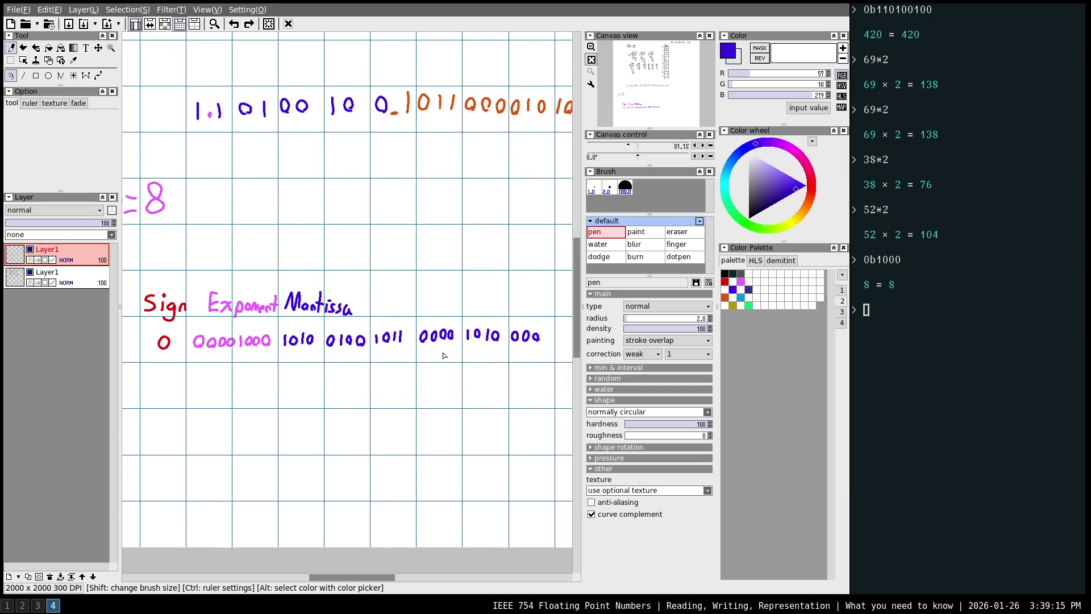
{"action": "mouse_move", "coordinate": [426, 370]}
{"action": "left_mouse_down"}
{"action": "mouse_move", "coordinate": [392, 394]}
{"action": "mouse_move", "coordinate": [406, 387]}
{"action": "left_mouse_up"}
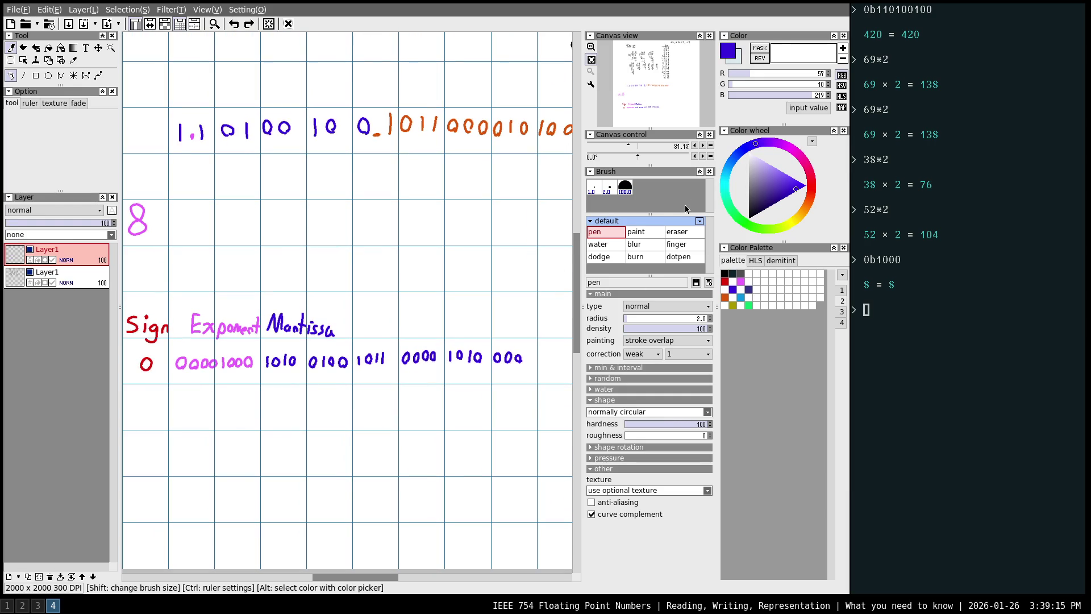
{"action": "left_click", "coordinate": [694, 146]}
{"action": "scroll", "coordinate": [416, 292], "scroll_direction": "up", "scroll_amount": 3}
{"action": "mouse_move", "coordinate": [396, 298]}
{"action": "left_mouse_down"}
{"action": "mouse_move", "coordinate": [377, 316]}
{"action": "mouse_move", "coordinate": [395, 416]}
{"action": "left_mouse_up"}
{"action": "left_click_drag", "start_coordinate": [398, 142], "coordinate": [400, 247]}
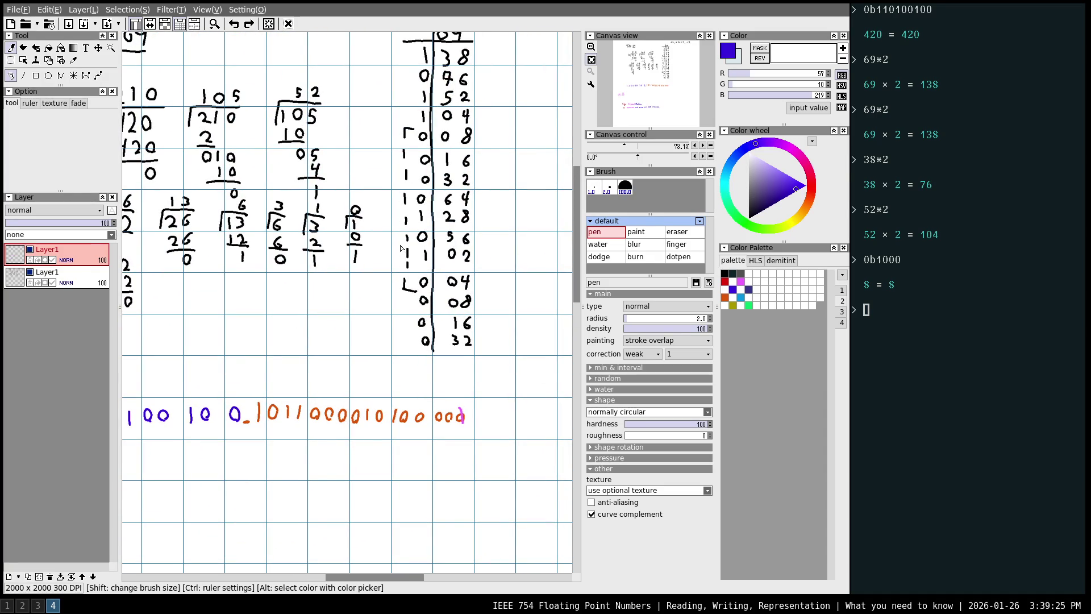
{"action": "mouse_move", "coordinate": [308, 300]}
{"action": "left_mouse_down"}
{"action": "mouse_move", "coordinate": [427, 339]}
{"action": "mouse_move", "coordinate": [440, 401]}
{"action": "mouse_move", "coordinate": [403, 350]}
{"action": "mouse_move", "coordinate": [412, 249]}
{"action": "left_mouse_up"}
{"action": "scroll", "coordinate": [403, 334], "scroll_direction": "down", "scroll_amount": 1}
{"action": "left_click_drag", "start_coordinate": [400, 344], "coordinate": [408, 282]}
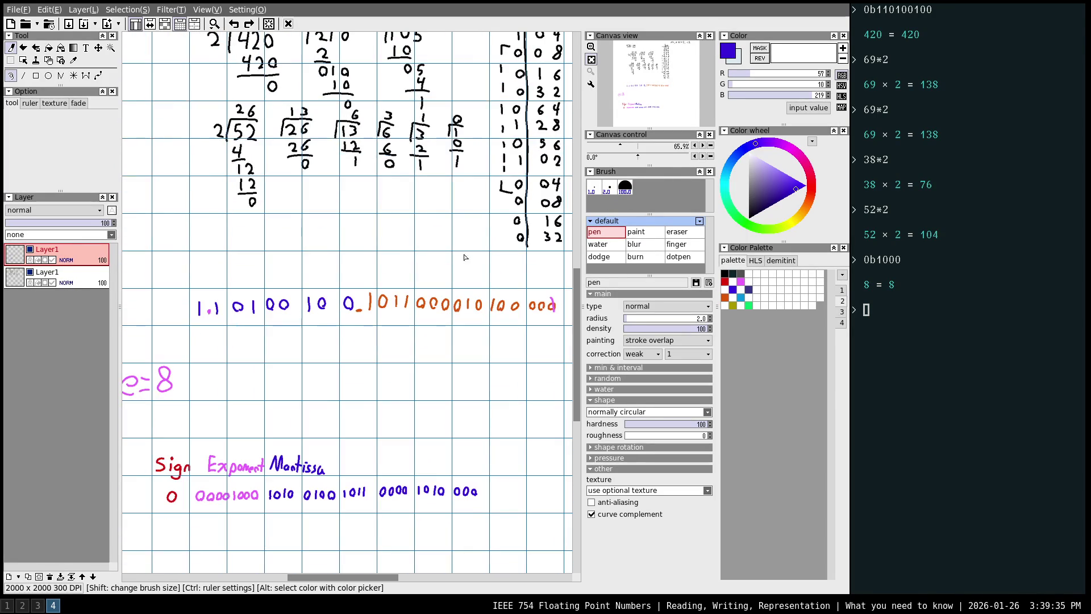
{"action": "left_click", "coordinate": [694, 146]}
{"action": "scroll", "coordinate": [385, 304], "scroll_direction": "down", "scroll_amount": 3}
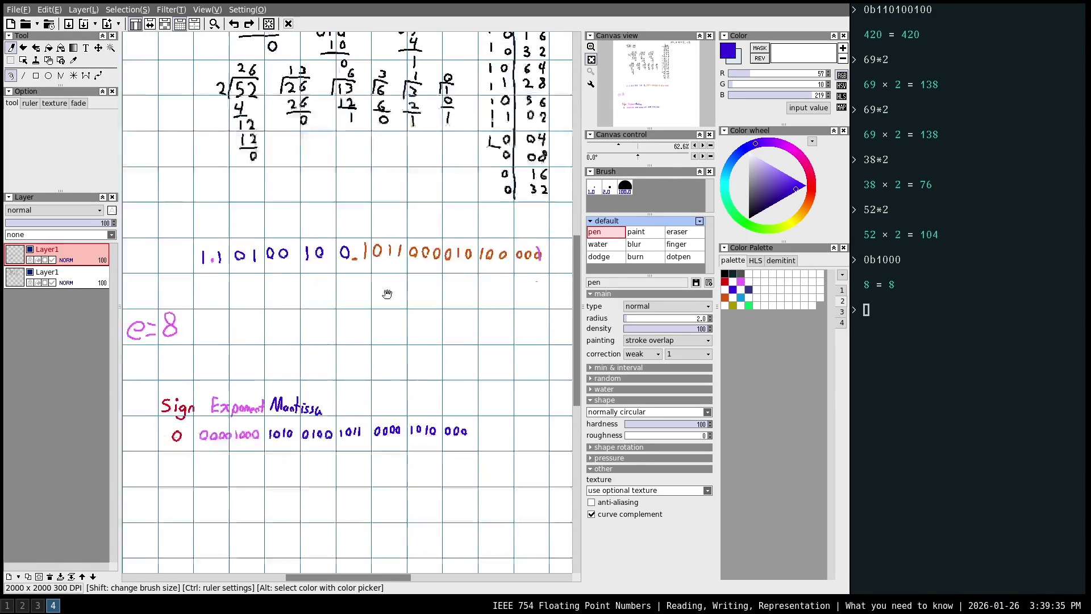
{"action": "mouse_move", "coordinate": [397, 200]}
{"action": "left_mouse_down"}
{"action": "mouse_move", "coordinate": [290, 392]}
{"action": "mouse_move", "coordinate": [334, 439]}
{"action": "left_mouse_up"}
{"action": "scroll", "coordinate": [346, 401], "scroll_direction": "down", "scroll_amount": 5}
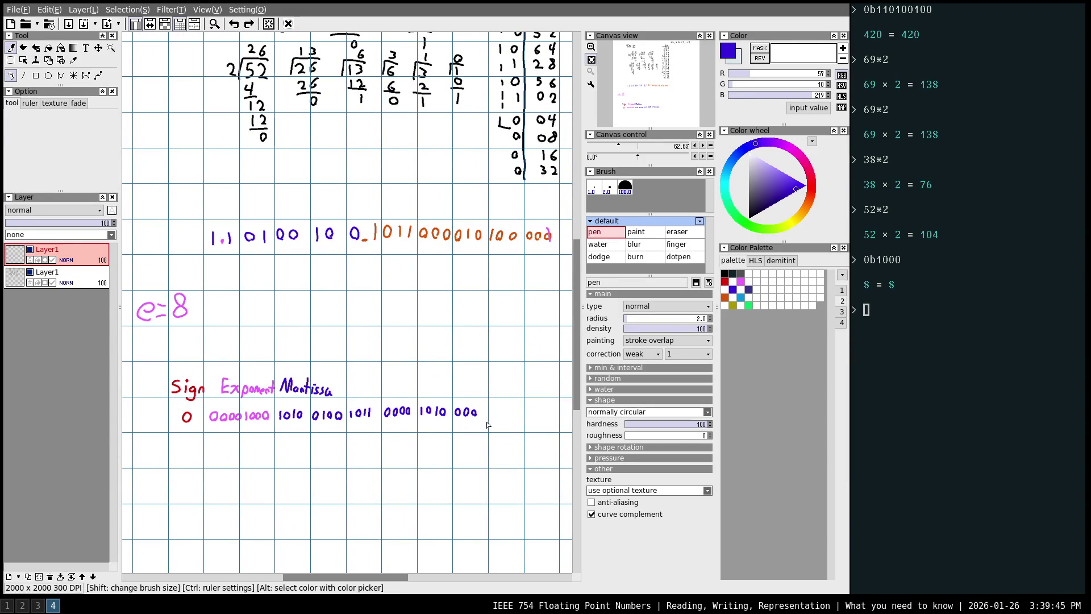
{"action": "scroll", "coordinate": [324, 256], "scroll_direction": "up", "scroll_amount": 6}
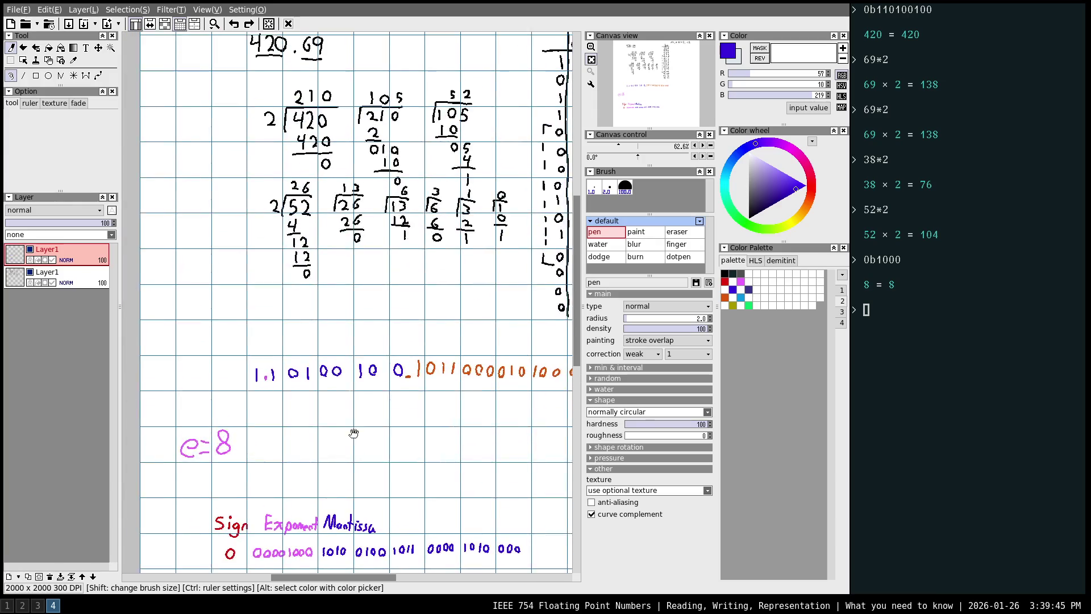
{"action": "mouse_move", "coordinate": [367, 314]}
{"action": "left_mouse_down"}
{"action": "mouse_move", "coordinate": [362, 352]}
{"action": "mouse_move", "coordinate": [321, 165]}
{"action": "left_mouse_up"}
{"action": "scroll", "coordinate": [326, 312], "scroll_direction": "down", "scroll_amount": 2}
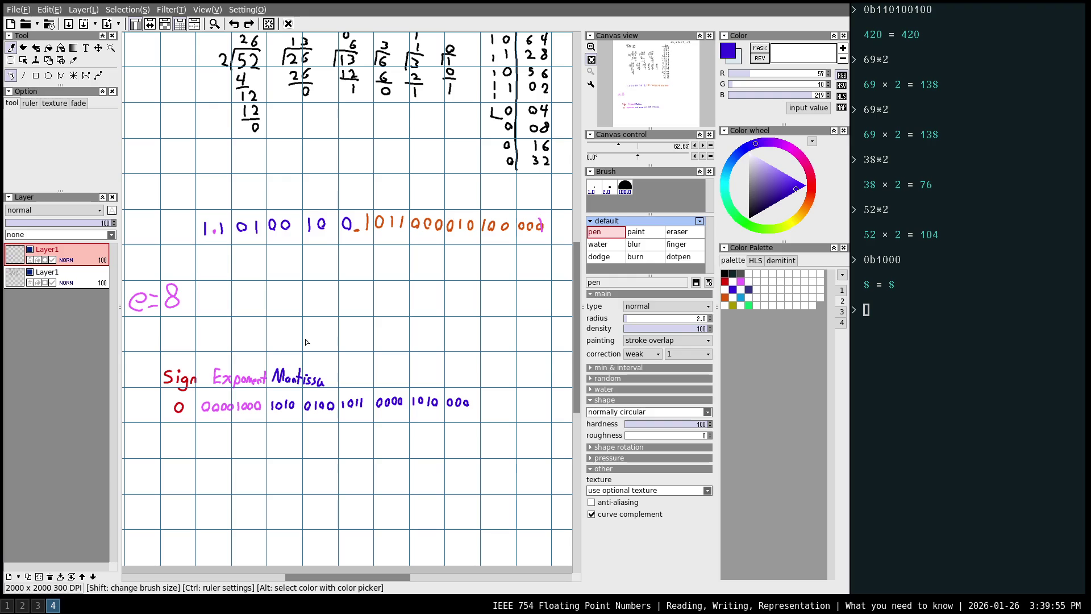
{"action": "left_click", "coordinate": [986, 343]}
{"action": "type", "text": "00"}
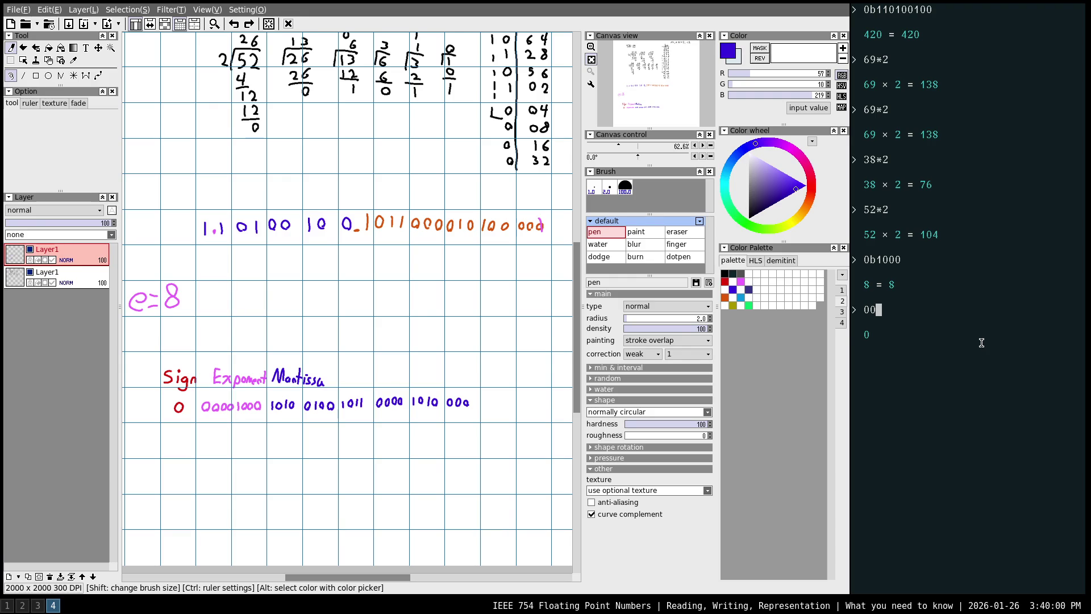
{"action": "key", "text": "BackSpace"}
{"action": "type", "text": "0000"}
{"action": "type", "text": "1000 "}
{"action": "type", "text": "1010 0100 1011 0000 1010 000"}
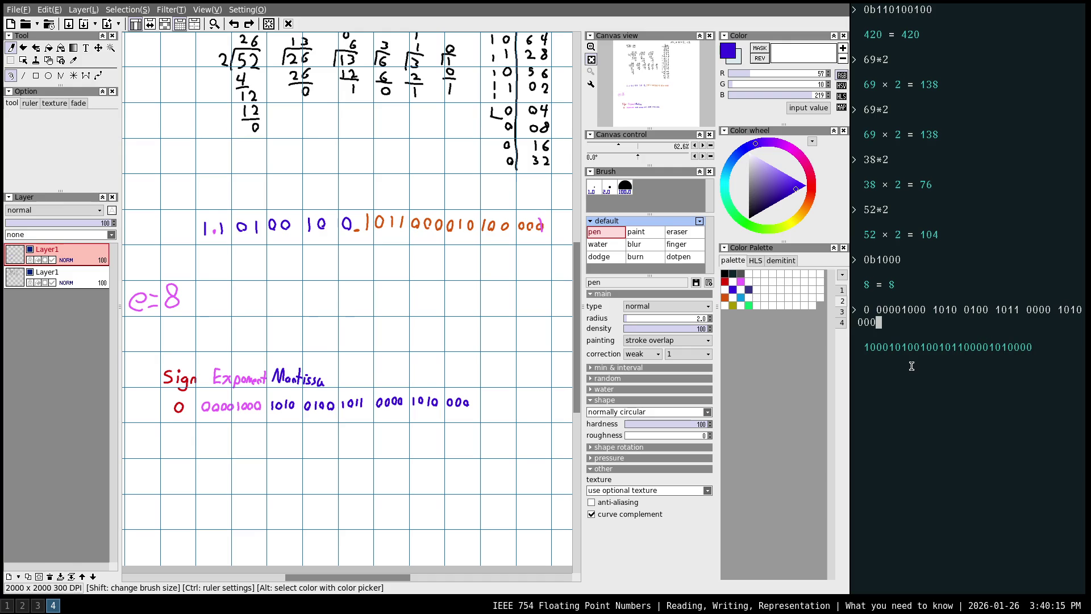
{"action": "left_click_drag", "start_coordinate": [863, 309], "coordinate": [878, 314]}
{"action": "triple_click", "coordinate": [878, 314]}
{"action": "left_click", "coordinate": [890, 337]}
{"action": "scroll", "coordinate": [277, 433], "scroll_direction": "up", "scroll_amount": 2}
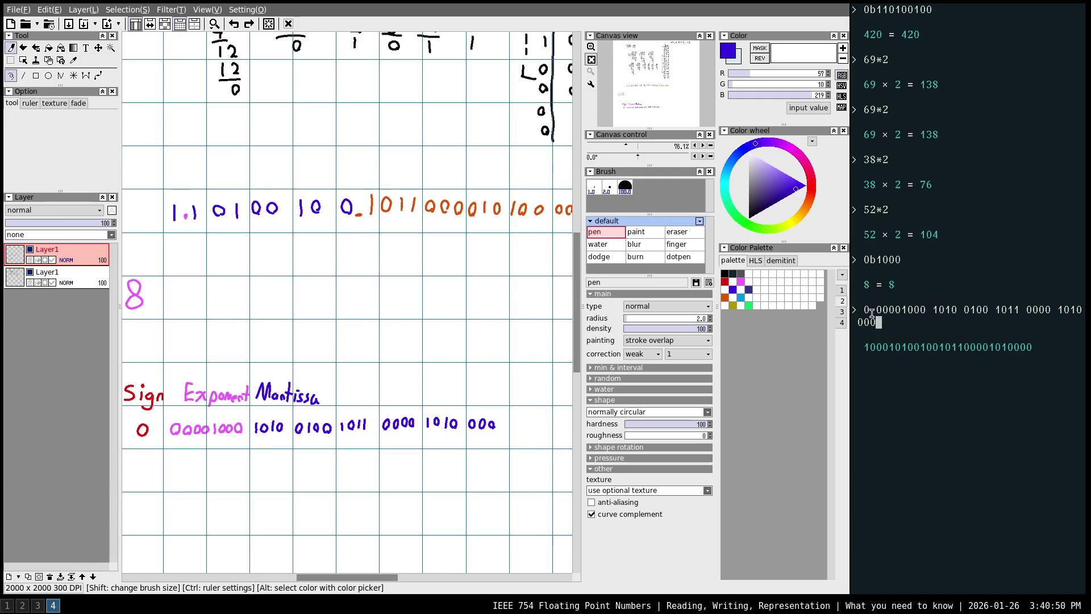
{"action": "left_click_drag", "start_coordinate": [862, 309], "coordinate": [879, 320]}
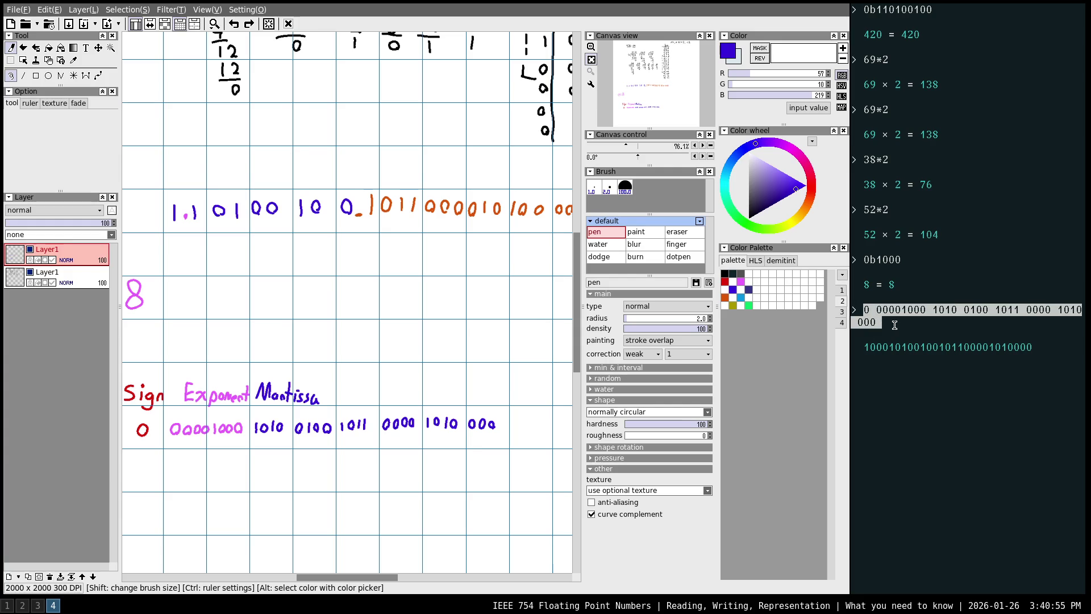
Clear the old zeros from the converter's Binary Representation field.
{"action": "left_click", "coordinate": [893, 323]}
{"action": "key", "text": "super+2"}
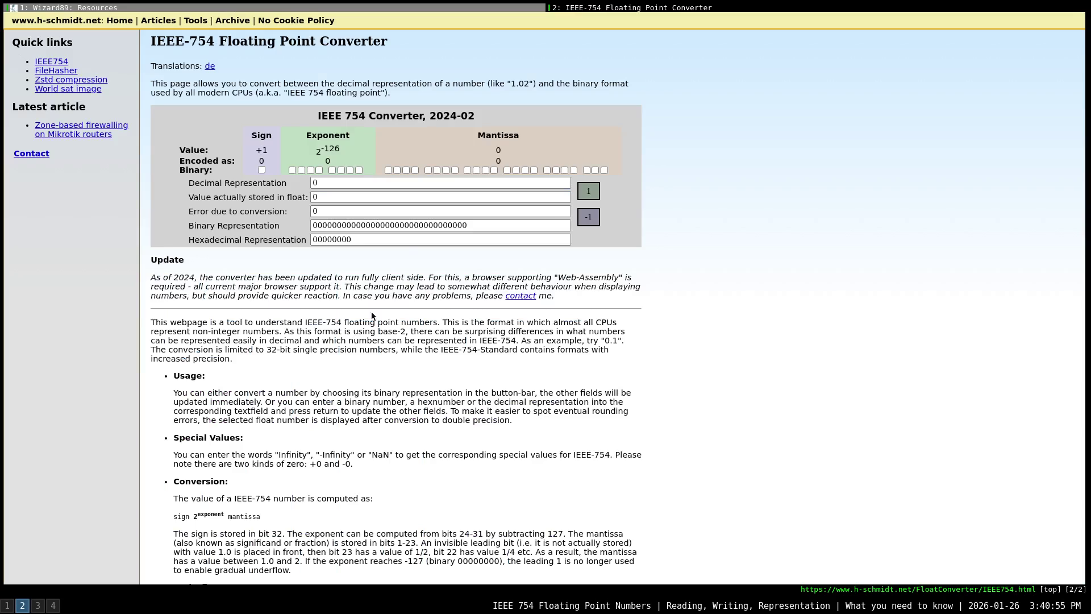
{"action": "double_click", "coordinate": [385, 225]}
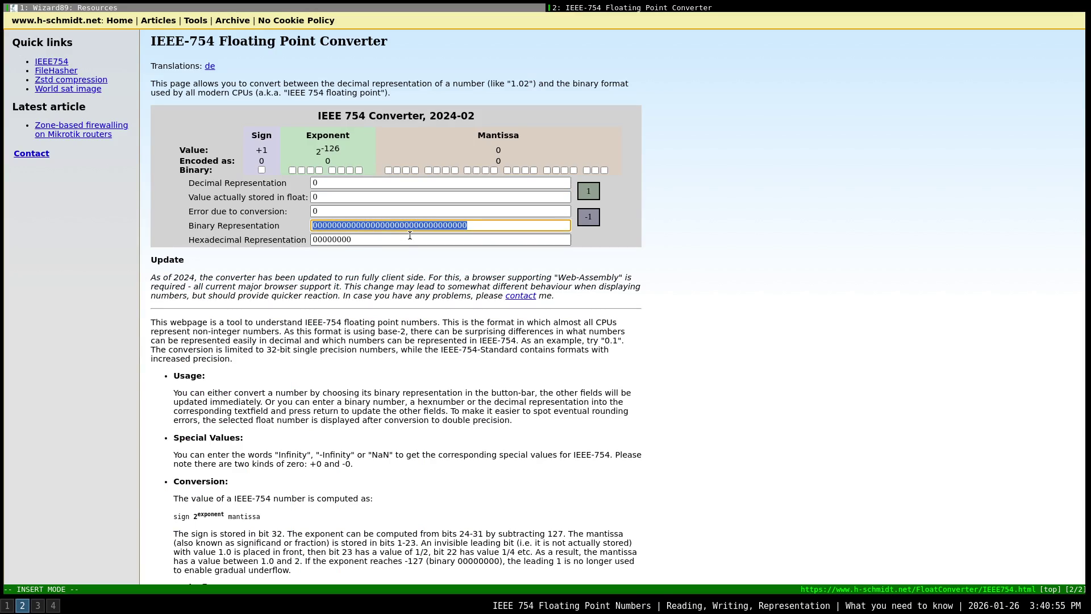
{"action": "key", "text": "BackSpace"}
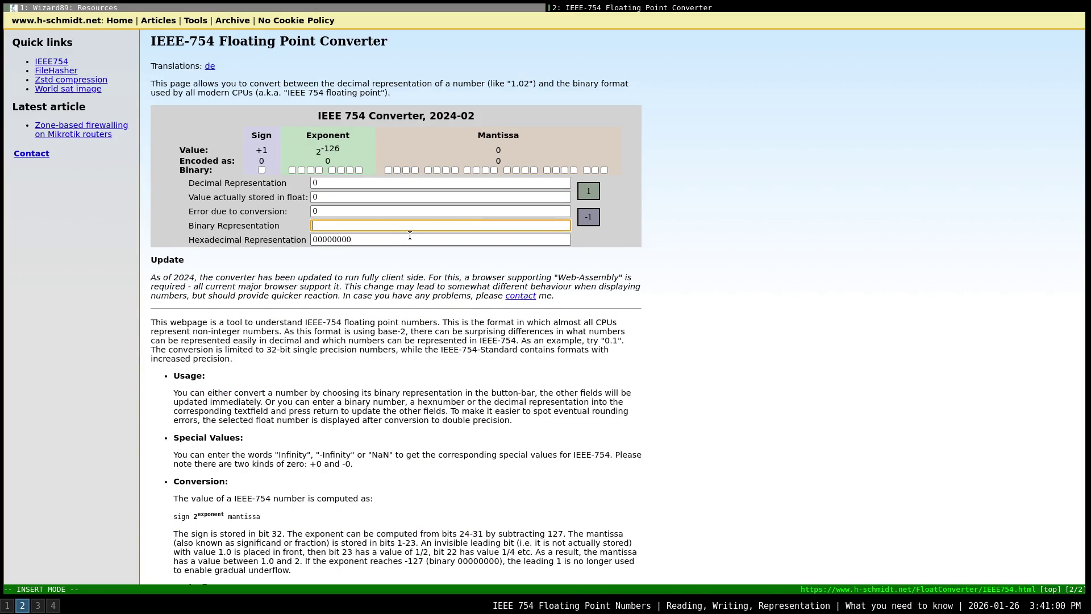
{"action": "left_click", "coordinate": [762, 237]}
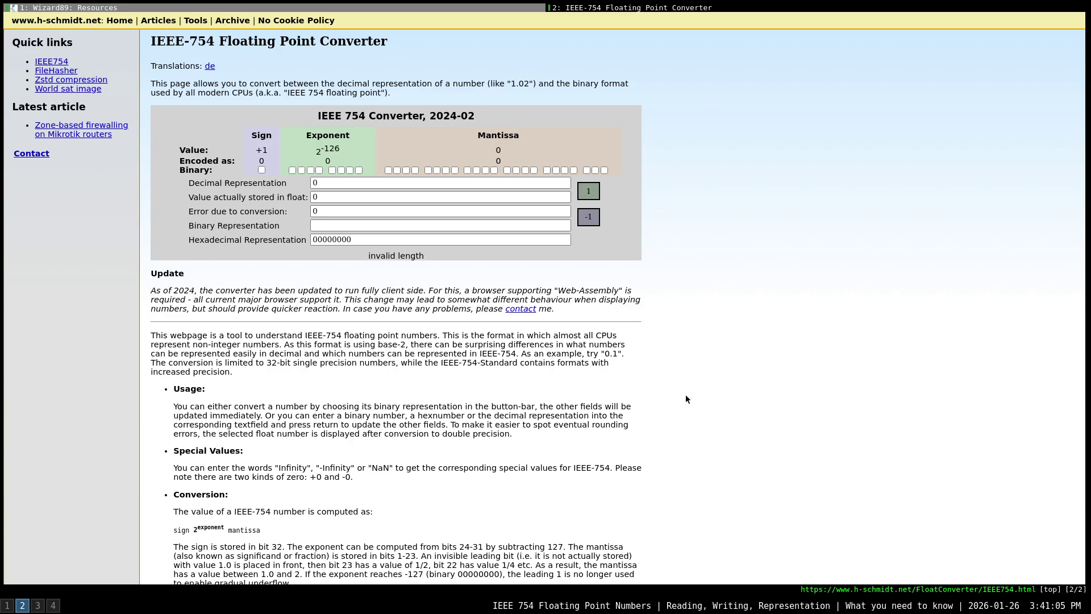
{"action": "left_click", "coordinate": [333, 224]}
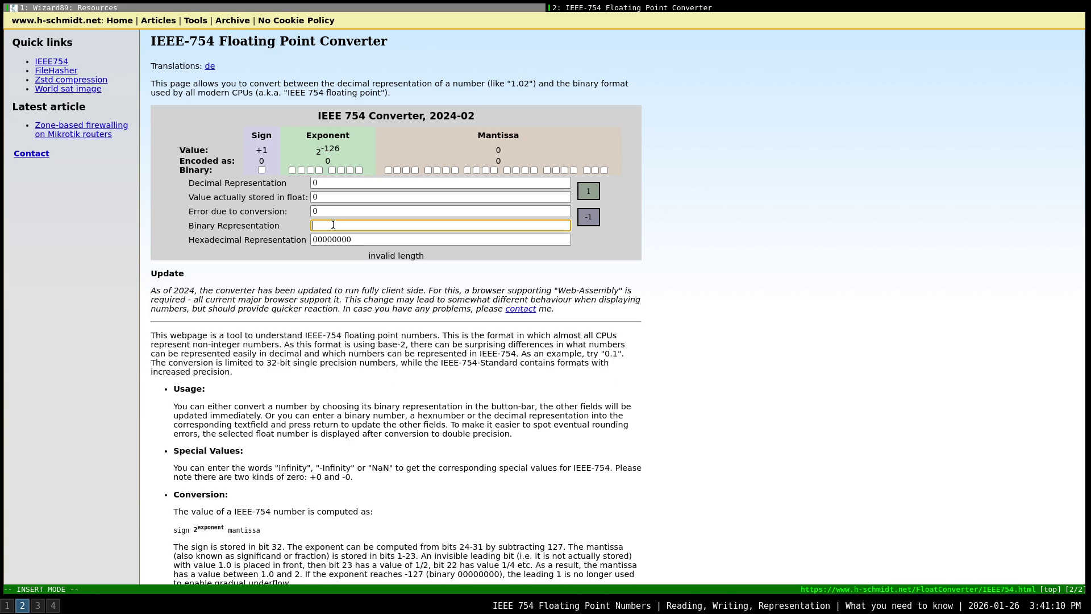
{"action": "type", "text": "0 00001000 1010 0100 1011 0000 1010 000"}
{"action": "key", "text": "Delete"}
{"action": "key", "text": "Delete"}
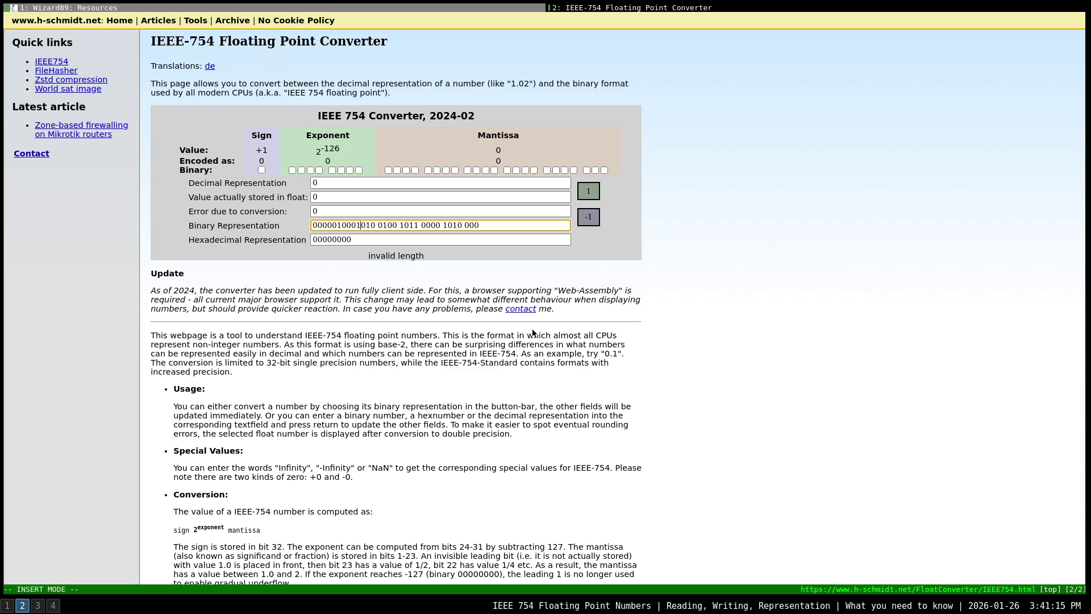
{"action": "key", "text": "Delete"}
{"action": "key", "text": "Right"}
{"action": "key", "text": "Delete"}
{"action": "key", "text": "Right"}
{"action": "key", "text": "Delete"}
{"action": "key", "text": "Right"}
{"action": "key", "text": "Delete"}
{"action": "key", "text": "Right"}
{"action": "key", "text": "Right"}
{"action": "key", "text": "Right"}
{"action": "key", "text": "Delete"}
{"action": "key", "text": "Delete"}
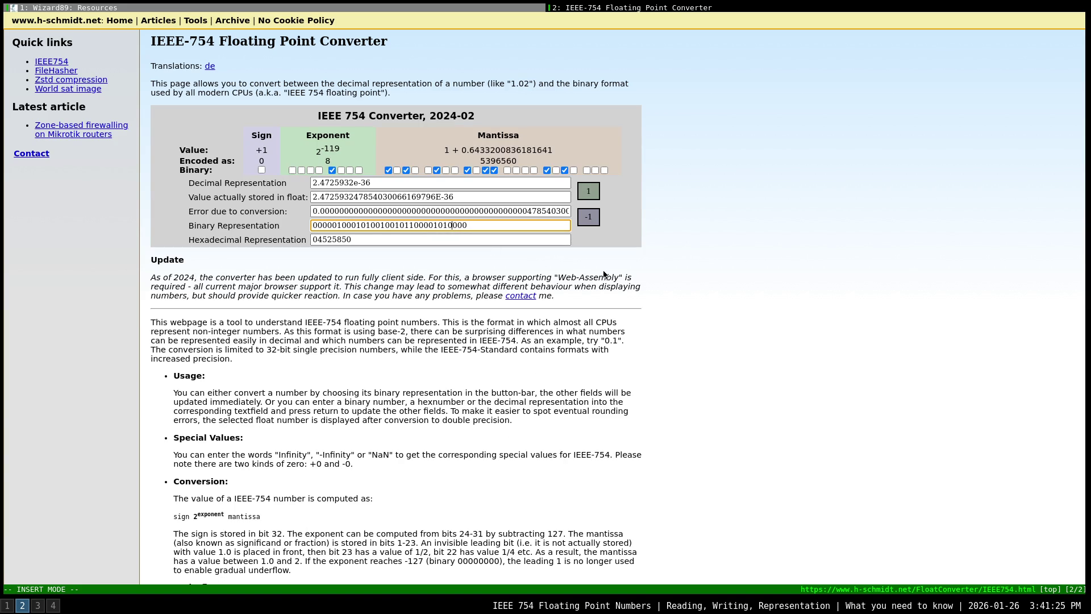
{"action": "key", "text": "Escape"}
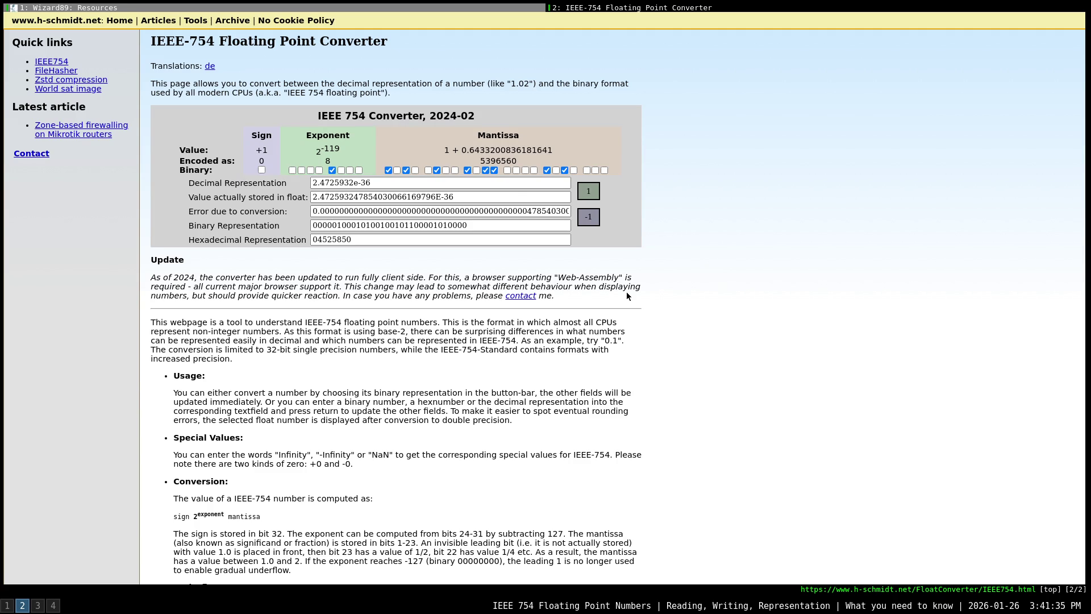
{"action": "key", "text": "super+4"}
{"action": "scroll", "coordinate": [375, 321], "scroll_direction": "up", "scroll_amount": 2}
{"action": "scroll", "coordinate": [372, 325], "scroll_direction": "up", "scroll_amount": 3}
{"action": "mouse_move", "coordinate": [352, 235]}
{"action": "left_mouse_down"}
{"action": "mouse_move", "coordinate": [335, 268]}
{"action": "mouse_move", "coordinate": [322, 205]}
{"action": "mouse_move", "coordinate": [319, 278]}
{"action": "left_mouse_up"}
{"action": "scroll", "coordinate": [341, 262], "scroll_direction": "down", "scroll_amount": 2}
{"action": "left_click_drag", "start_coordinate": [277, 338], "coordinate": [292, 354]}
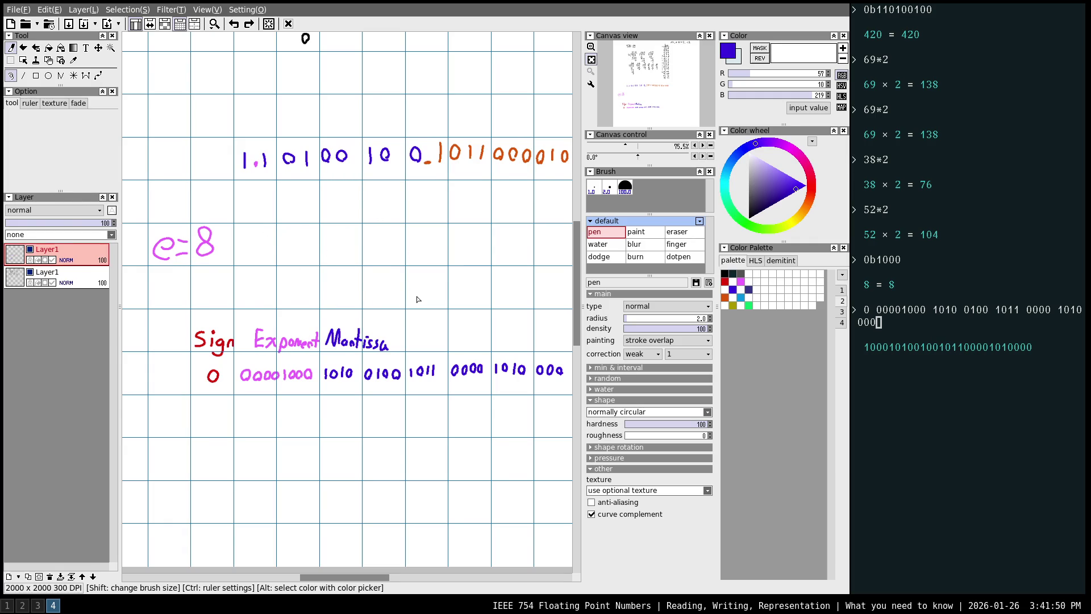
{"action": "left_click_drag", "start_coordinate": [297, 288], "coordinate": [348, 273]}
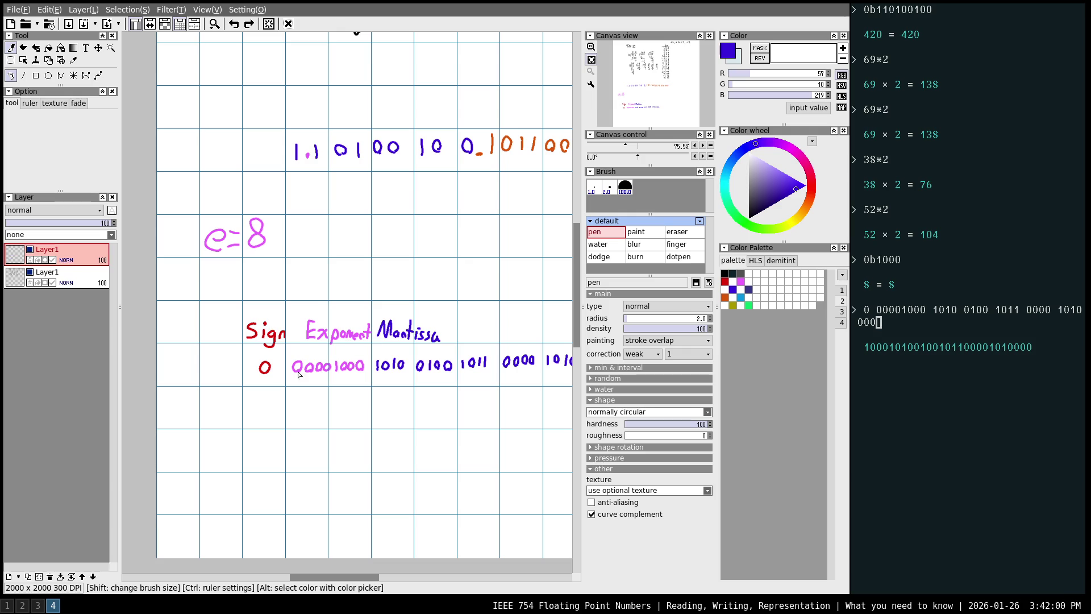
{"action": "scroll", "coordinate": [370, 285], "scroll_direction": "up", "scroll_amount": 1}
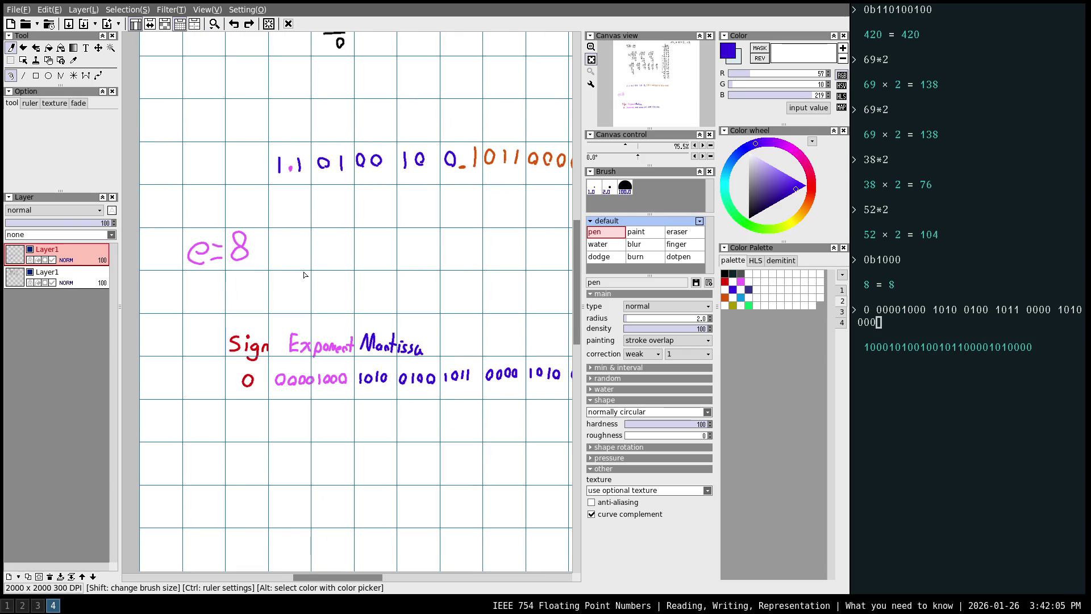
{"action": "mouse_move", "coordinate": [305, 268]}
{"action": "left_mouse_down"}
{"action": "mouse_move", "coordinate": [373, 231]}
{"action": "mouse_move", "coordinate": [307, 258]}
{"action": "left_mouse_up"}
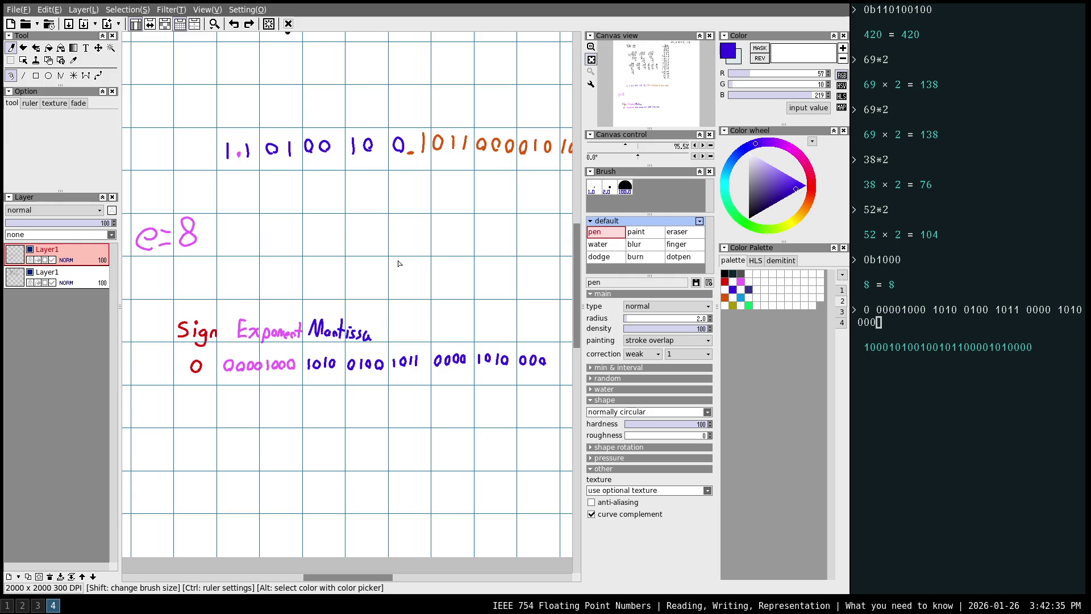
Switch the ink to magenta and bring empty space below the bit rows into view.
{"action": "key", "text": "x"}
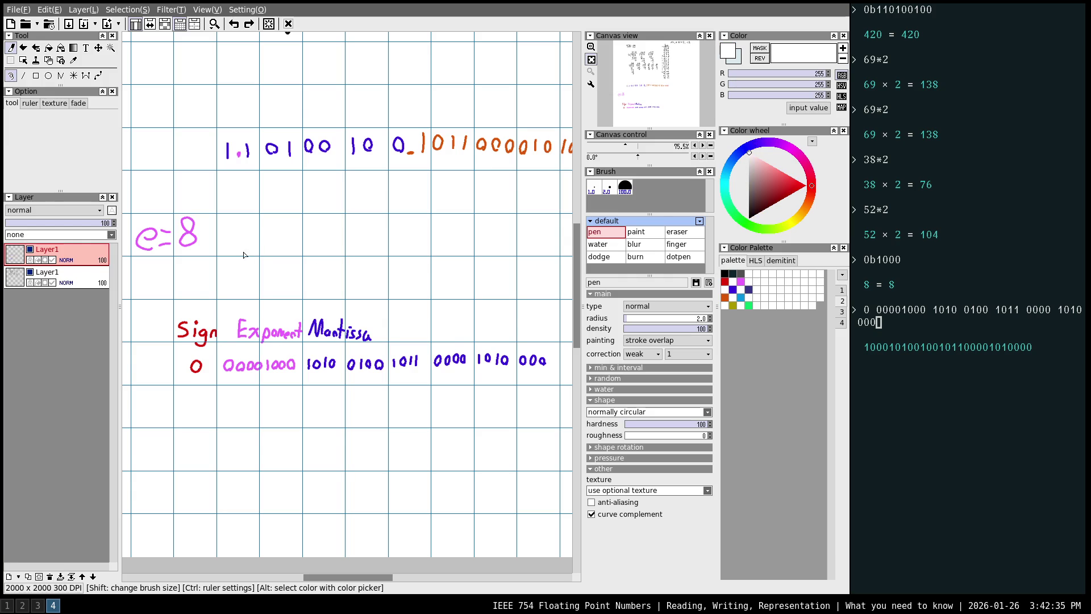
{"action": "left_click", "coordinate": [738, 281]}
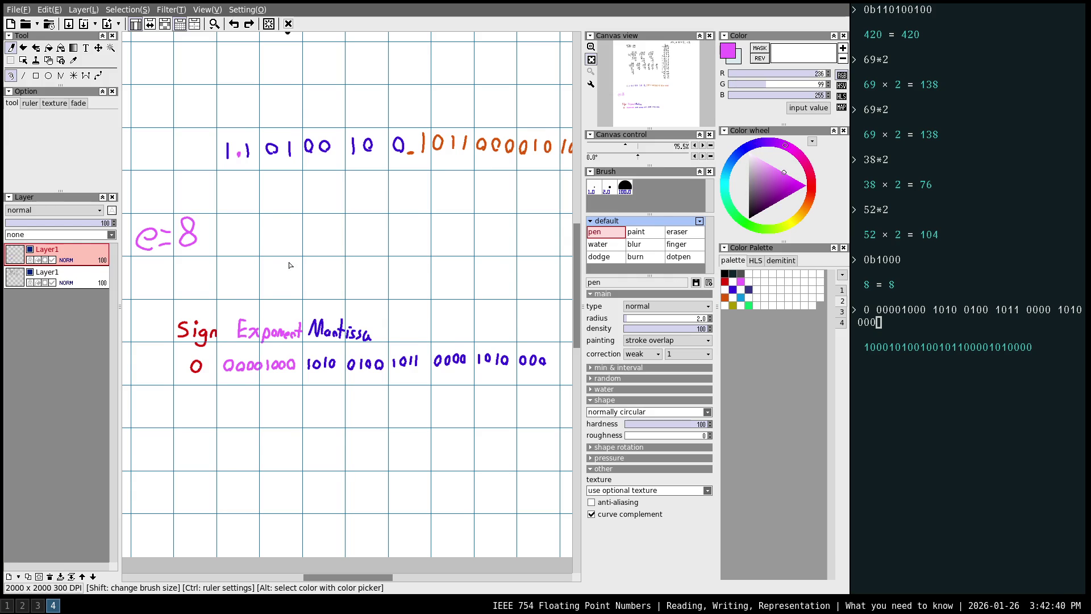
{"action": "left_click_drag", "start_coordinate": [292, 273], "coordinate": [378, 229]}
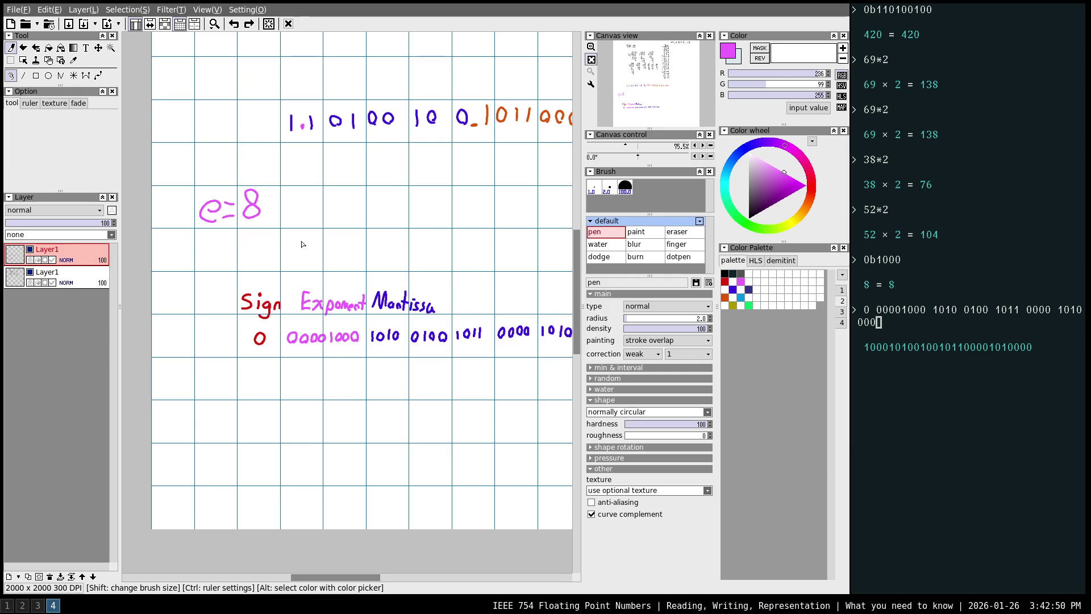
{"action": "scroll", "coordinate": [287, 268], "scroll_direction": "up", "scroll_amount": 1}
{"action": "scroll", "coordinate": [287, 267], "scroll_direction": "right", "scroll_amount": 1}
{"action": "mouse_move", "coordinate": [268, 237]}
{"action": "left_mouse_down"}
{"action": "mouse_move", "coordinate": [318, 241]}
{"action": "mouse_move", "coordinate": [367, 227]}
{"action": "left_mouse_up"}
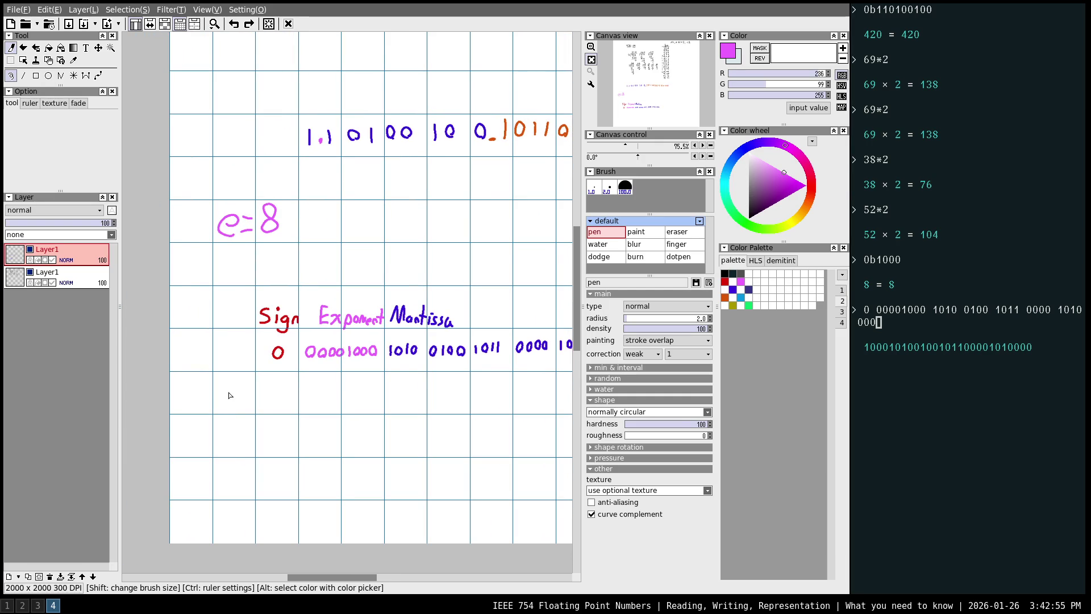
Write '127 = 7F₁₆ = 1111111' in magenta, redoing the badly written 7F.
{"action": "mouse_move", "coordinate": [227, 390]}
{"action": "left_mouse_down"}
{"action": "mouse_move", "coordinate": [228, 409]}
{"action": "mouse_move", "coordinate": [241, 394]}
{"action": "mouse_move", "coordinate": [250, 413]}
{"action": "left_mouse_up"}
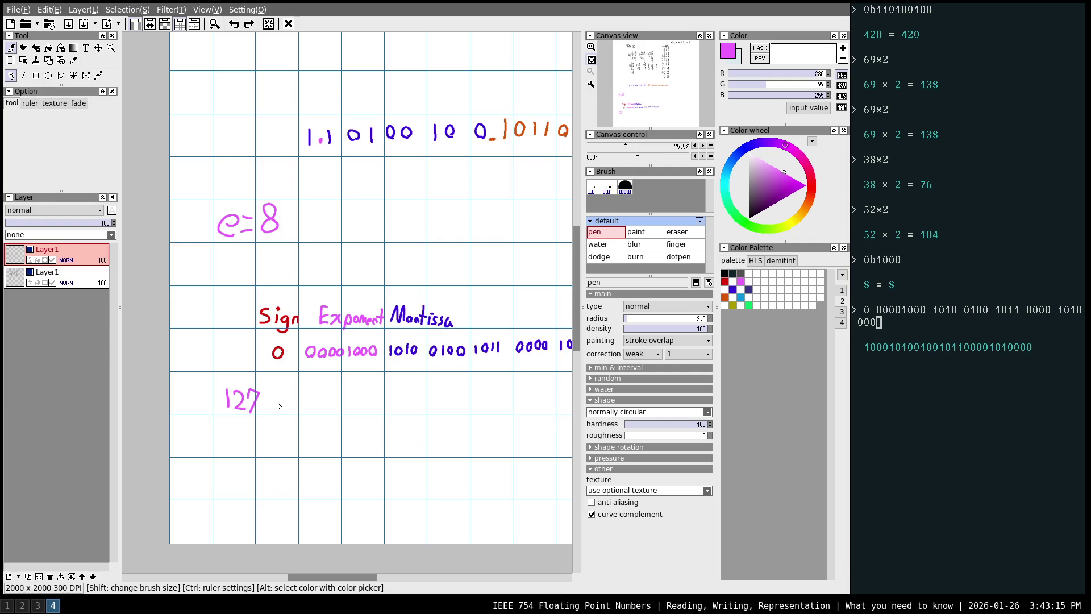
{"action": "mouse_move", "coordinate": [266, 396]}
{"action": "left_mouse_down"}
{"action": "mouse_move", "coordinate": [293, 389]}
{"action": "mouse_move", "coordinate": [299, 414]}
{"action": "left_mouse_up"}
{"action": "mouse_move", "coordinate": [300, 392]}
{"action": "left_mouse_down"}
{"action": "mouse_move", "coordinate": [309, 391]}
{"action": "mouse_move", "coordinate": [307, 403]}
{"action": "left_mouse_up"}
{"action": "key", "text": "ctrl+z"}
{"action": "key", "text": "ctrl+z"}
{"action": "key", "text": "ctrl+z"}
{"action": "mouse_move", "coordinate": [305, 390]}
{"action": "left_mouse_down"}
{"action": "mouse_move", "coordinate": [315, 388]}
{"action": "mouse_move", "coordinate": [319, 410]}
{"action": "mouse_move", "coordinate": [330, 387]}
{"action": "mouse_move", "coordinate": [334, 411]}
{"action": "mouse_move", "coordinate": [341, 360]}
{"action": "mouse_move", "coordinate": [313, 339]}
{"action": "left_mouse_up"}
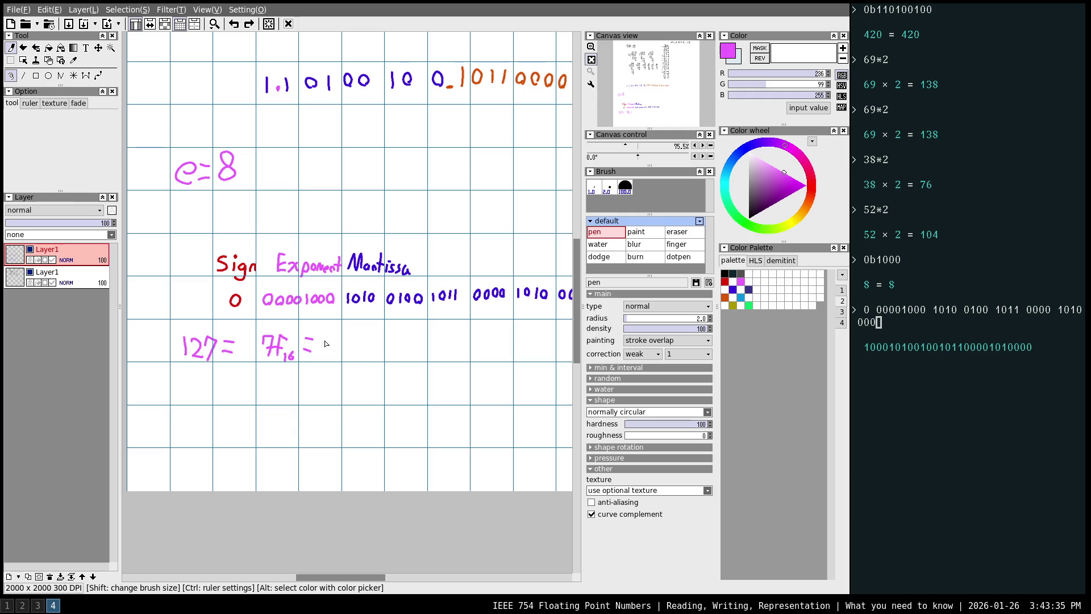
{"action": "mouse_move", "coordinate": [322, 336]}
{"action": "left_mouse_down"}
{"action": "mouse_move", "coordinate": [323, 351]}
{"action": "mouse_move", "coordinate": [337, 352]}
{"action": "mouse_move", "coordinate": [364, 340]}
{"action": "mouse_move", "coordinate": [371, 351]}
{"action": "mouse_move", "coordinate": [424, 343]}
{"action": "mouse_move", "coordinate": [341, 329]}
{"action": "mouse_move", "coordinate": [324, 354]}
{"action": "mouse_move", "coordinate": [309, 349]}
{"action": "mouse_move", "coordinate": [366, 338]}
{"action": "left_mouse_up"}
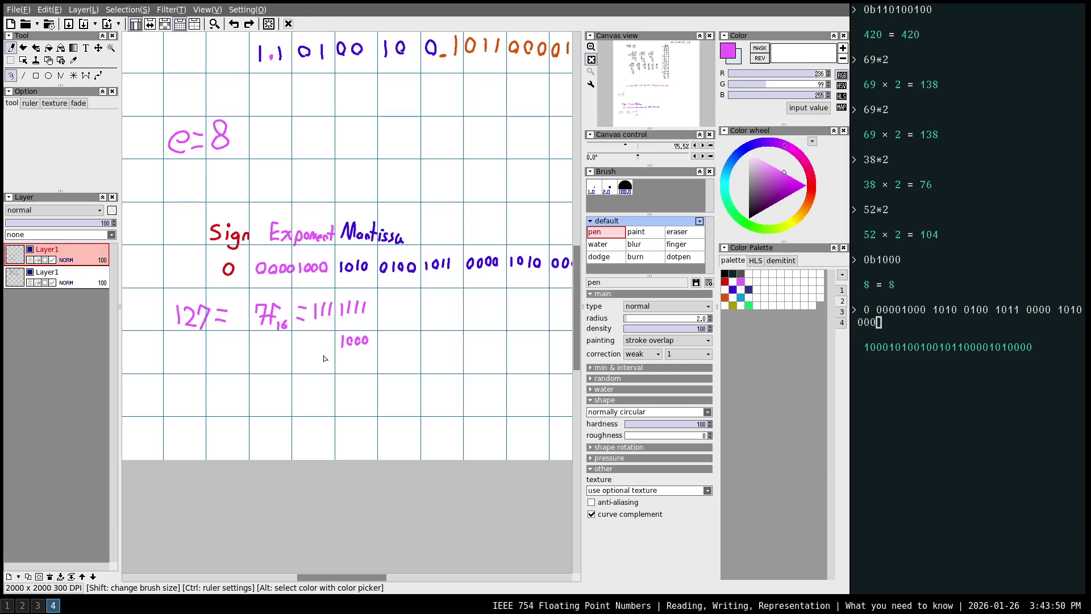
Draw the sum line under 1000, add the carry marks, and write the result 1000 0111.
{"action": "mouse_move", "coordinate": [305, 350]}
{"action": "left_mouse_down"}
{"action": "mouse_move", "coordinate": [372, 349]}
{"action": "mouse_move", "coordinate": [365, 370]}
{"action": "mouse_move", "coordinate": [345, 363]}
{"action": "left_mouse_up"}
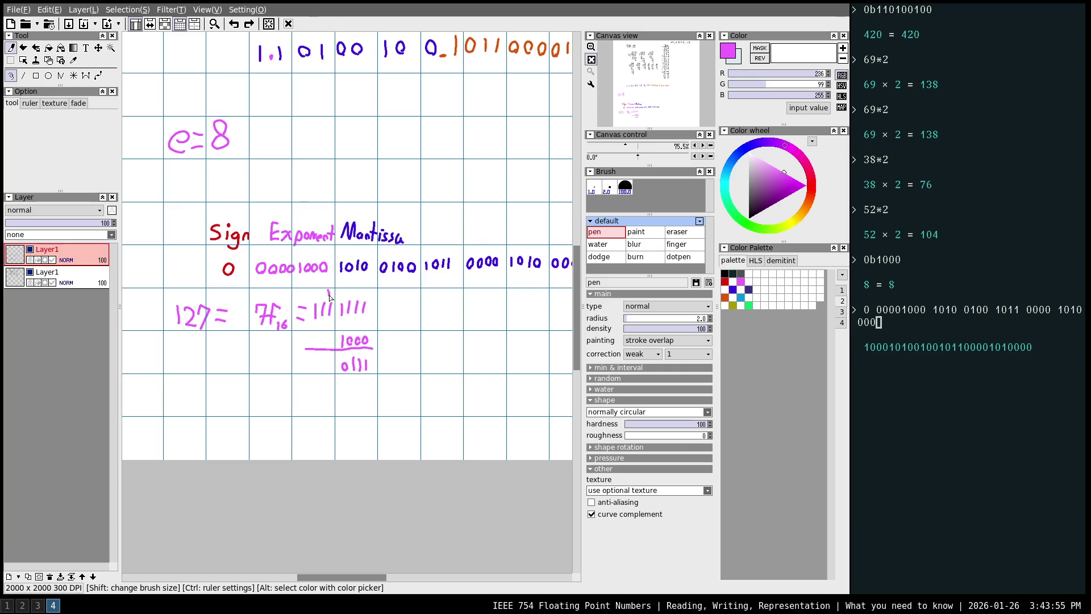
{"action": "left_click_drag", "start_coordinate": [331, 362], "coordinate": [330, 363]}
{"action": "left_click_drag", "start_coordinate": [322, 292], "coordinate": [323, 297]}
{"action": "left_click_drag", "start_coordinate": [320, 362], "coordinate": [319, 364]}
{"action": "left_click_drag", "start_coordinate": [311, 292], "coordinate": [312, 299]}
{"action": "left_click_drag", "start_coordinate": [301, 355], "coordinate": [302, 370]}
{"action": "scroll", "coordinate": [293, 341], "scroll_direction": "up", "scroll_amount": 2}
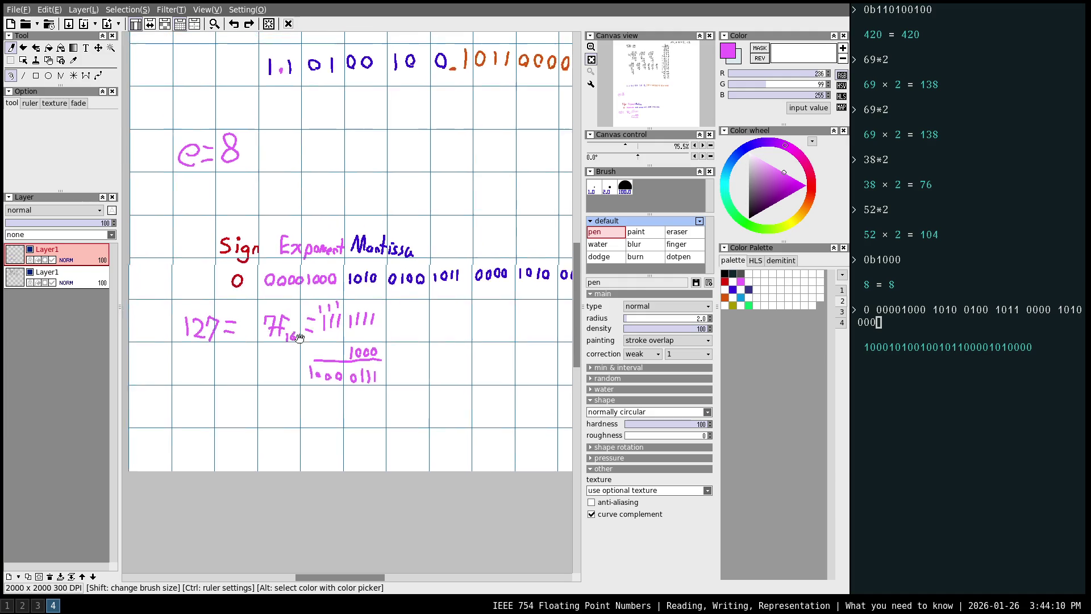
{"action": "left_click_drag", "start_coordinate": [289, 378], "coordinate": [279, 398]}
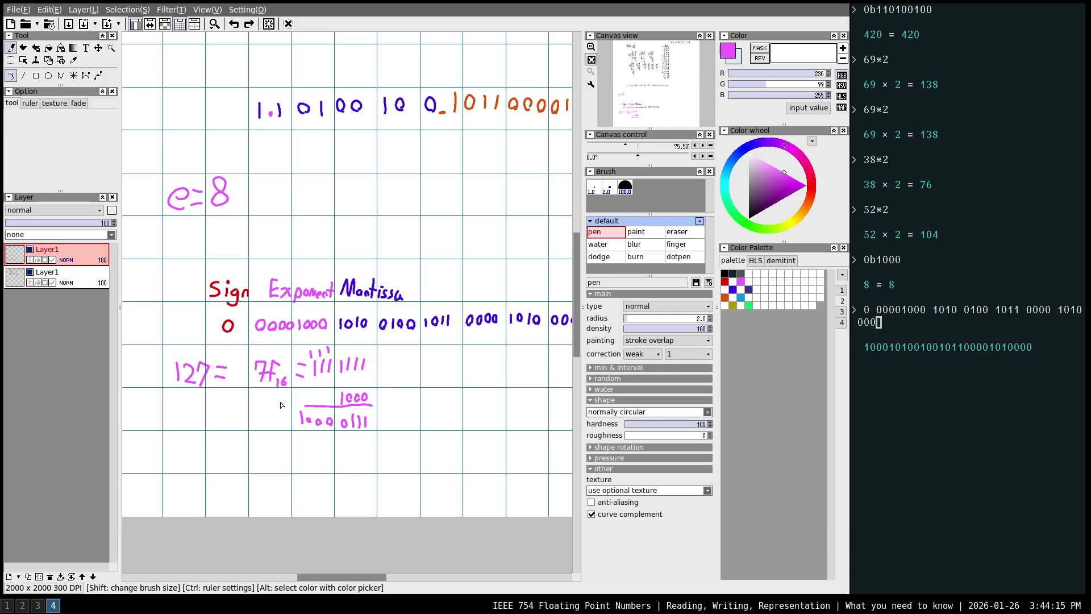
{"action": "left_click_drag", "start_coordinate": [280, 405], "coordinate": [306, 353]}
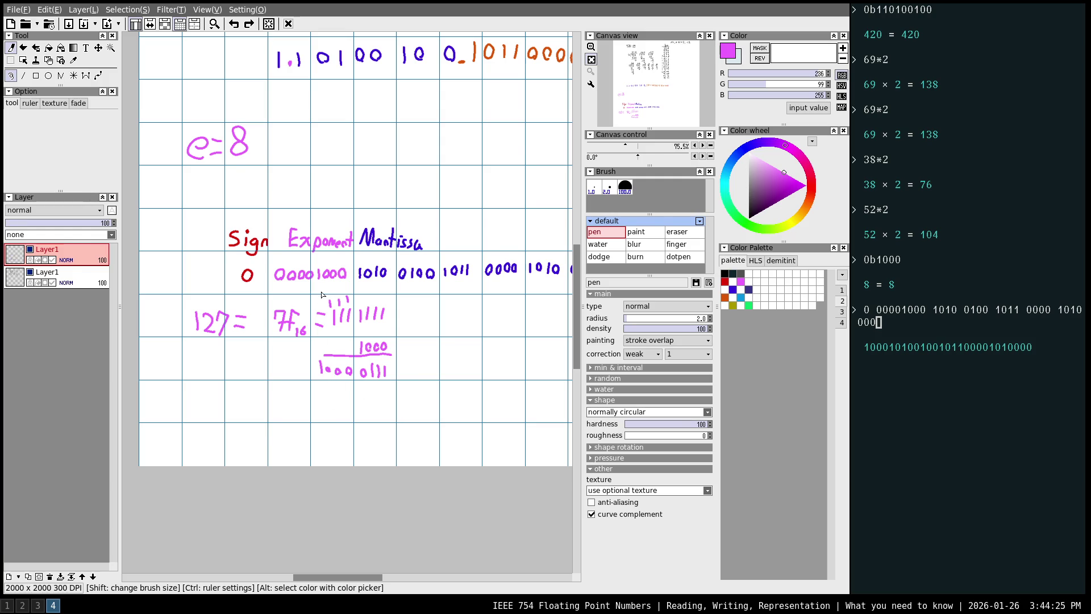
{"action": "scroll", "coordinate": [312, 292], "scroll_direction": "up", "scroll_amount": 1}
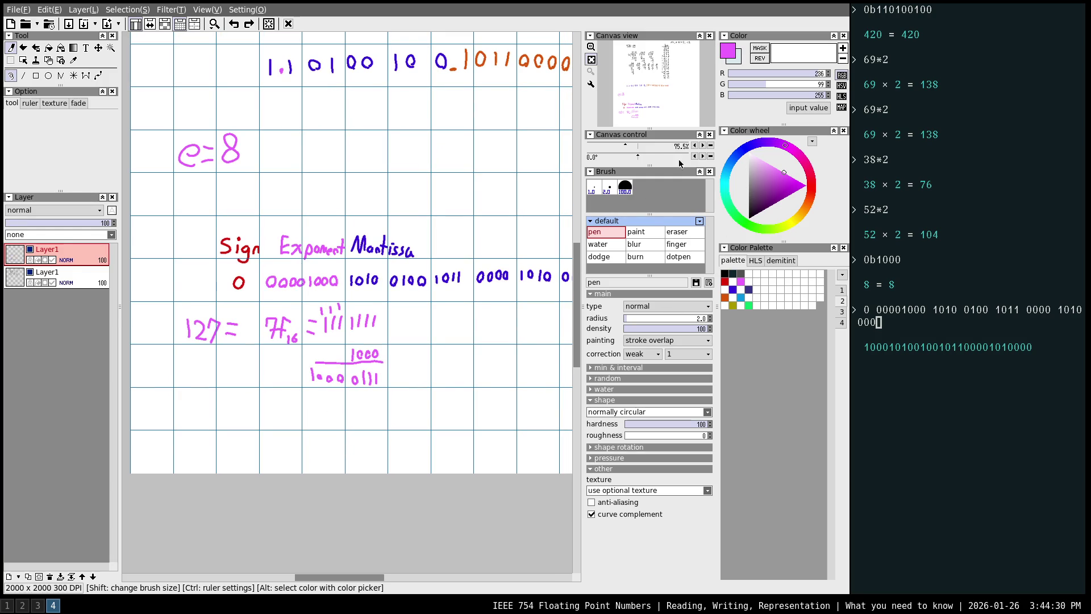
{"action": "left_click", "coordinate": [705, 146]}
Zoom to 100% and erase the old exponent bits 00001000 with the eraser.
{"action": "left_click", "coordinate": [704, 147]}
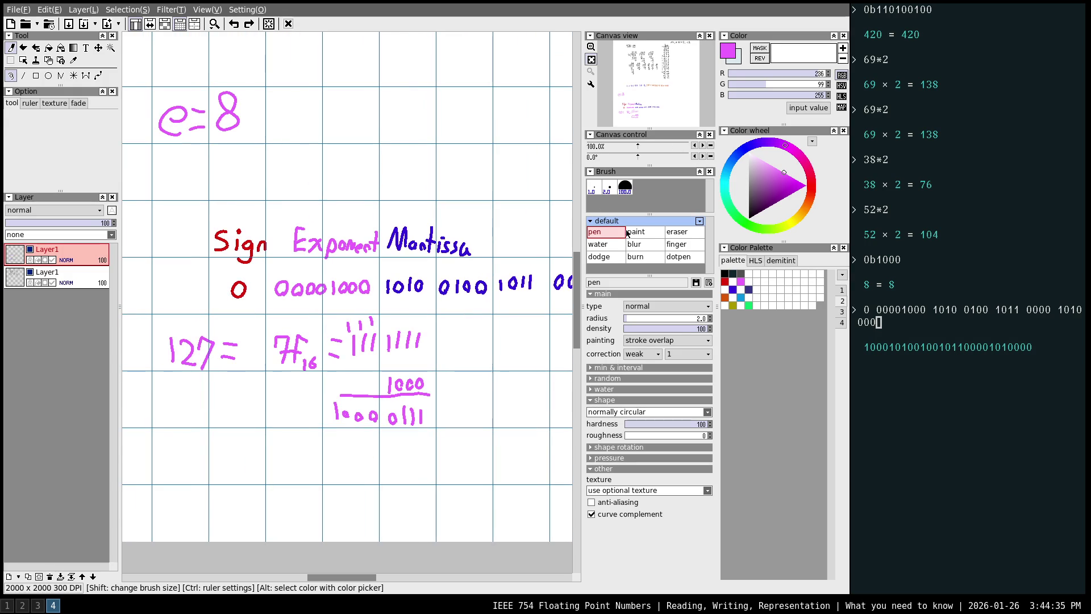
{"action": "left_click", "coordinate": [677, 232]}
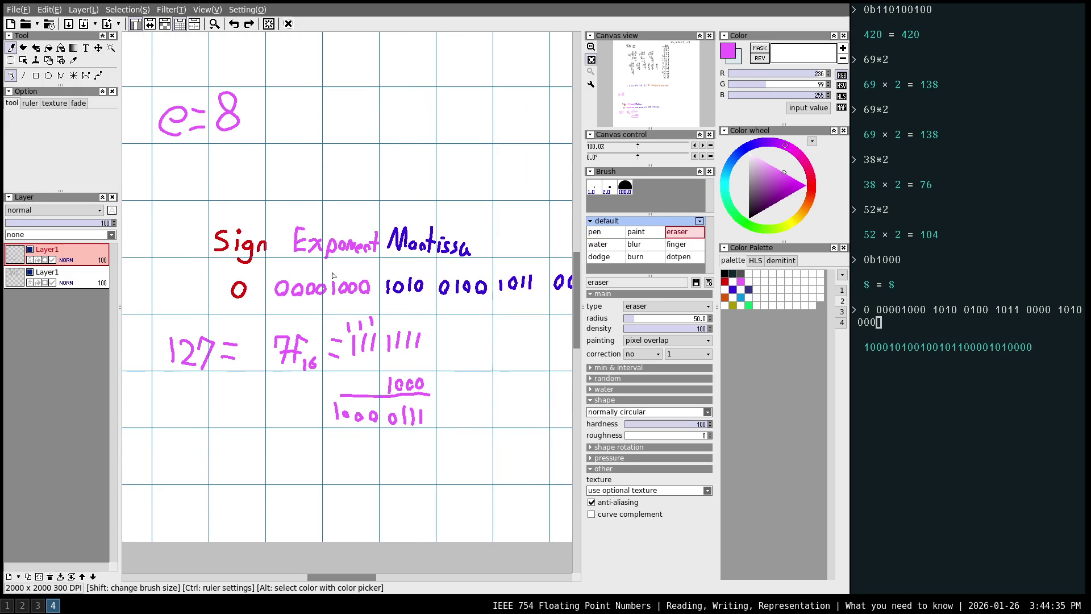
{"action": "mouse_move", "coordinate": [307, 293]}
{"action": "left_mouse_down"}
{"action": "mouse_move", "coordinate": [329, 288]}
{"action": "mouse_move", "coordinate": [288, 298]}
{"action": "mouse_move", "coordinate": [341, 287]}
{"action": "left_mouse_up"}
{"action": "key", "text": "ctrl+z"}
{"action": "key", "text": "ctrl+z"}
{"action": "key", "text": "ctrl+z"}
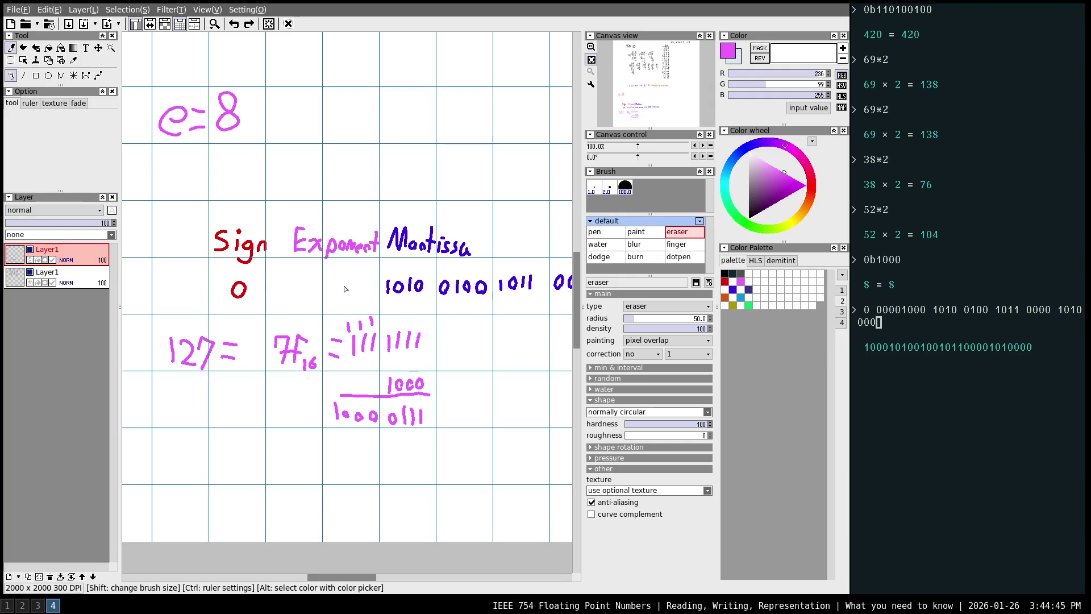
Return to the pen at radius 3.3 with anti-aliasing turned off.
{"action": "left_click", "coordinate": [608, 233]}
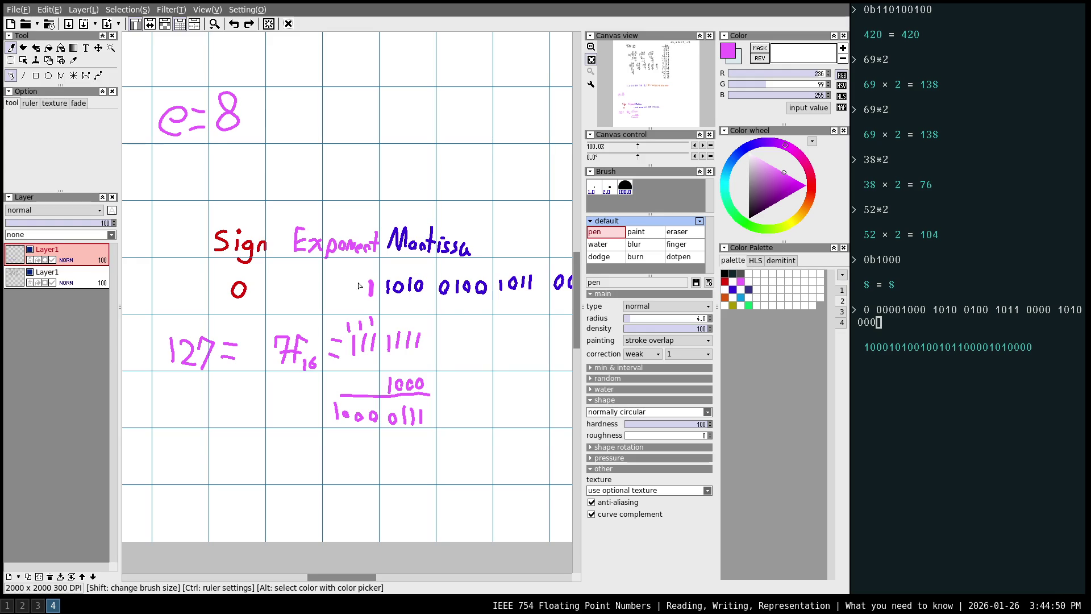
{"action": "left_click", "coordinate": [710, 322]}
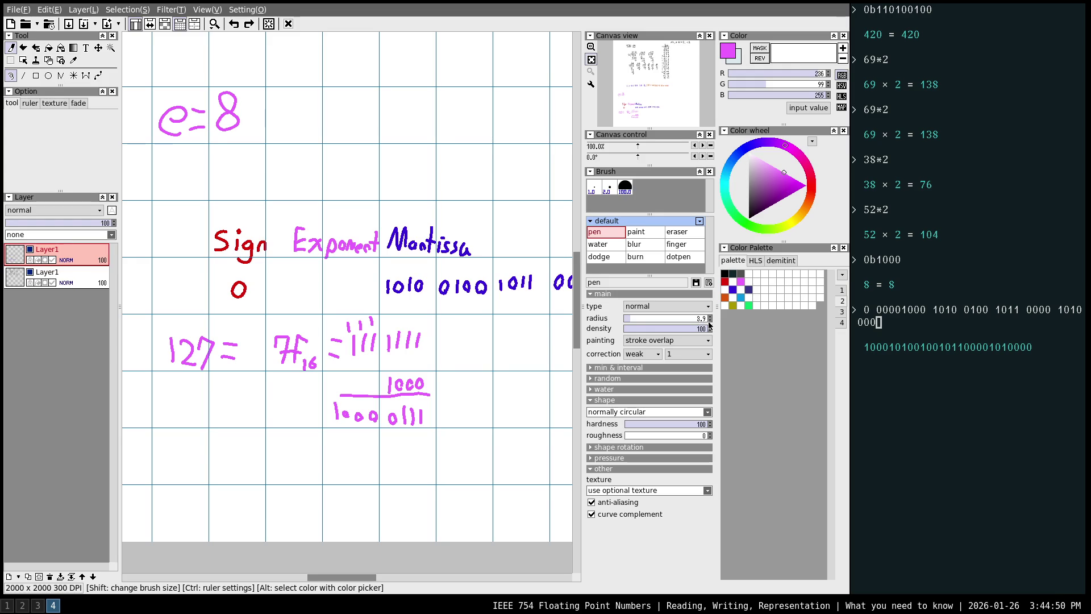
{"action": "left_click", "coordinate": [710, 322]}
{"action": "left_click", "coordinate": [626, 320]}
{"action": "left_click_drag", "start_coordinate": [668, 319], "coordinate": [627, 320]}
{"action": "left_click", "coordinate": [618, 504]}
Write the new exponent 1000 0111 and select the full bit string in qalc.
{"action": "mouse_move", "coordinate": [371, 275]}
{"action": "left_mouse_down"}
{"action": "mouse_move", "coordinate": [372, 289]}
{"action": "mouse_move", "coordinate": [339, 276]}
{"action": "mouse_move", "coordinate": [291, 279]}
{"action": "mouse_move", "coordinate": [276, 295]}
{"action": "mouse_move", "coordinate": [283, 307]}
{"action": "left_mouse_up"}
{"action": "left_click", "coordinate": [314, 286]}
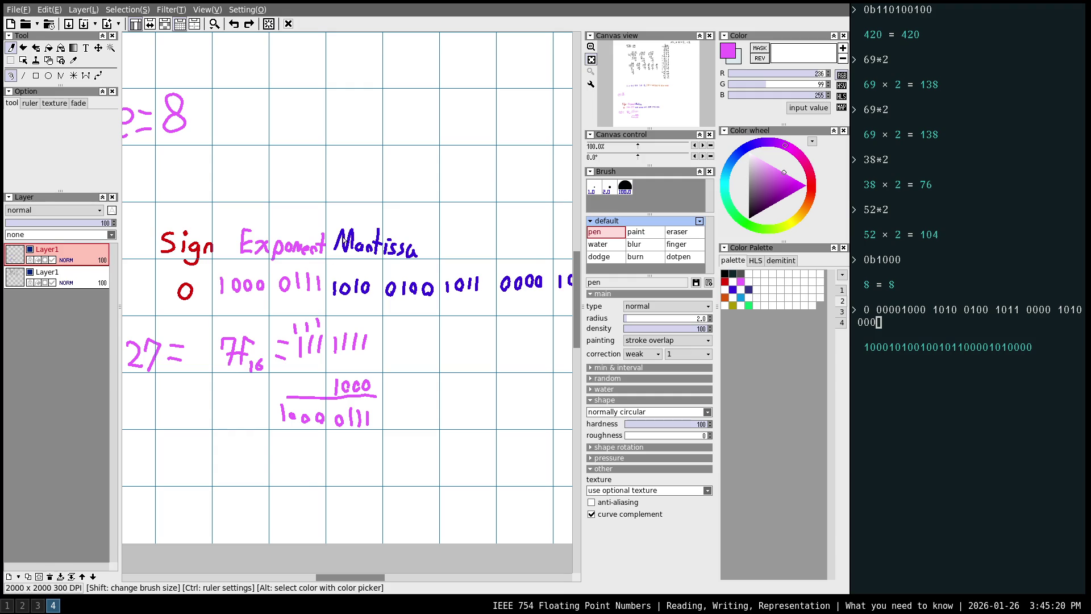
{"action": "triple_click", "coordinate": [893, 321]}
{"action": "key", "text": "super+3"}
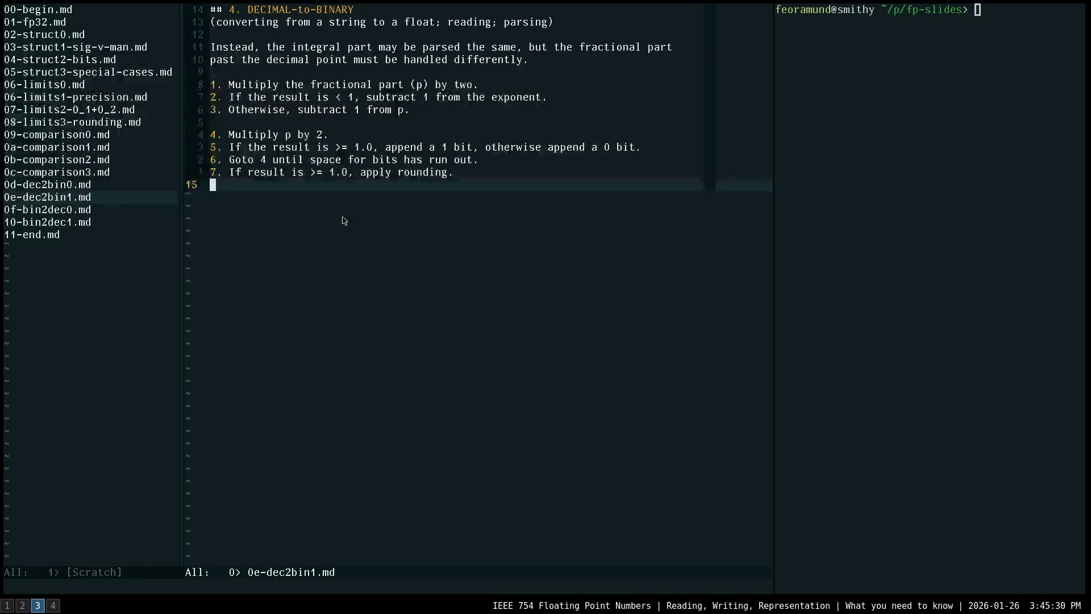
Paste the bit string into Binary Representation and change the exponent to 10000111.
{"action": "key", "text": "super+2"}
{"action": "left_click", "coordinate": [349, 224]}
{"action": "key", "text": "ctrl+a"}
{"action": "key", "text": "ctrl+v"}
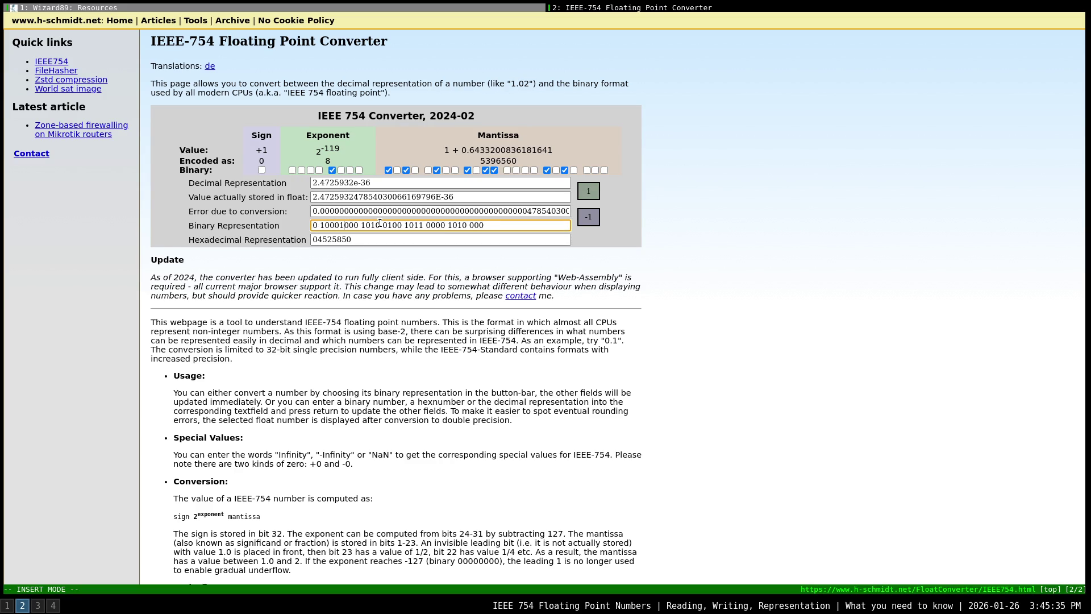
{"action": "key", "text": "Delete"}
{"action": "key", "text": "Delete"}
{"action": "key", "text": "Delete"}
{"action": "type", "text": "111"}
Remove the spaces between bit groups and convert, decoding to 420.68994.
{"action": "key", "text": "Delete"}
{"action": "key", "text": "Right"}
{"action": "key", "text": "Delete"}
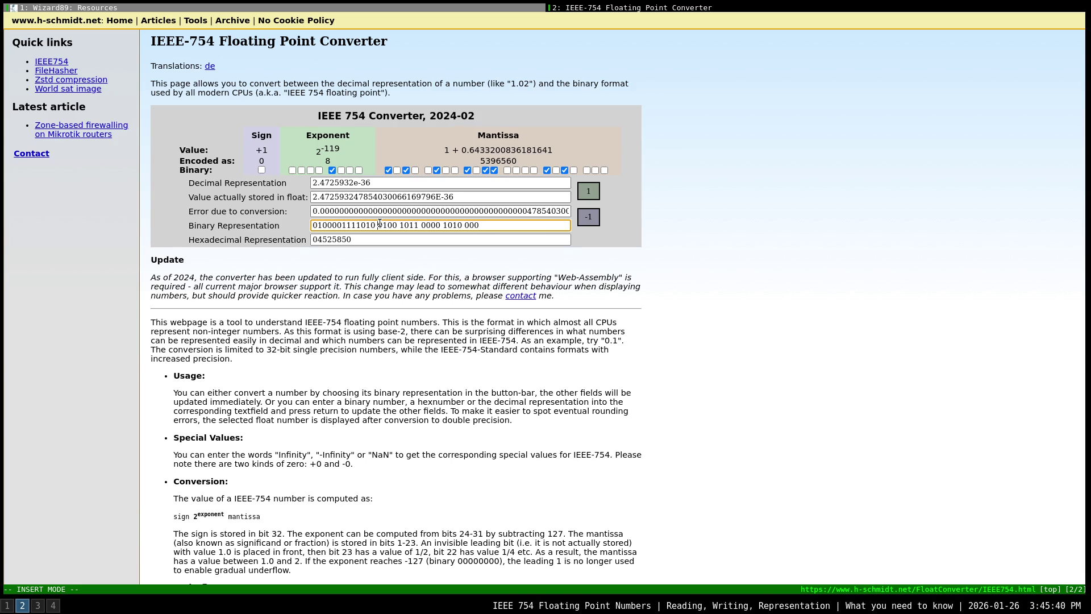
{"action": "key", "text": "Delete"}
{"action": "key", "text": "Right"}
{"action": "key", "text": "Delete"}
{"action": "key", "text": "Right"}
{"action": "key", "text": "Delete"}
{"action": "key", "text": "Right"}
{"action": "key", "text": "Delete"}
{"action": "key", "text": "Right"}
{"action": "key", "text": "Delete"}
{"action": "key", "text": "Return"}
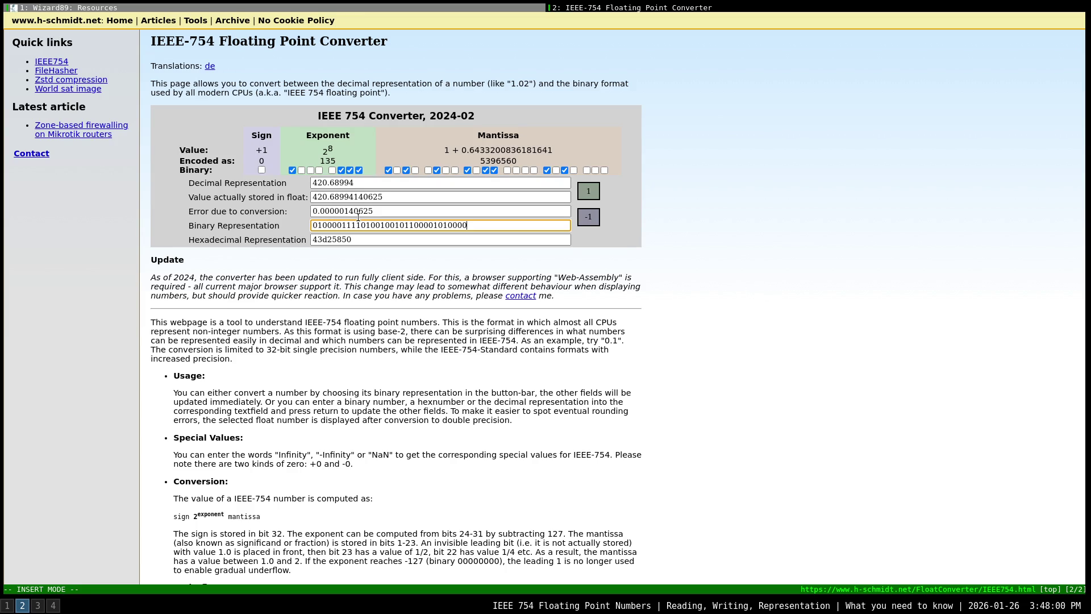
Stop editing the converter's binary value and switch to the slide editor and terminal workspace.
{"action": "key", "text": "Escape"}
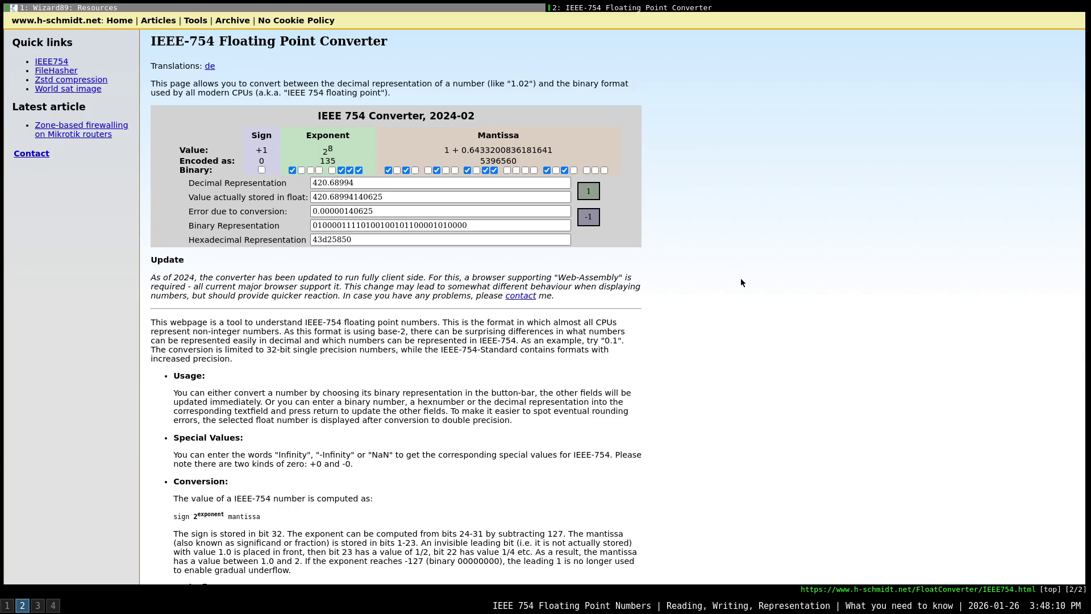
{"action": "key", "text": "super+3"}
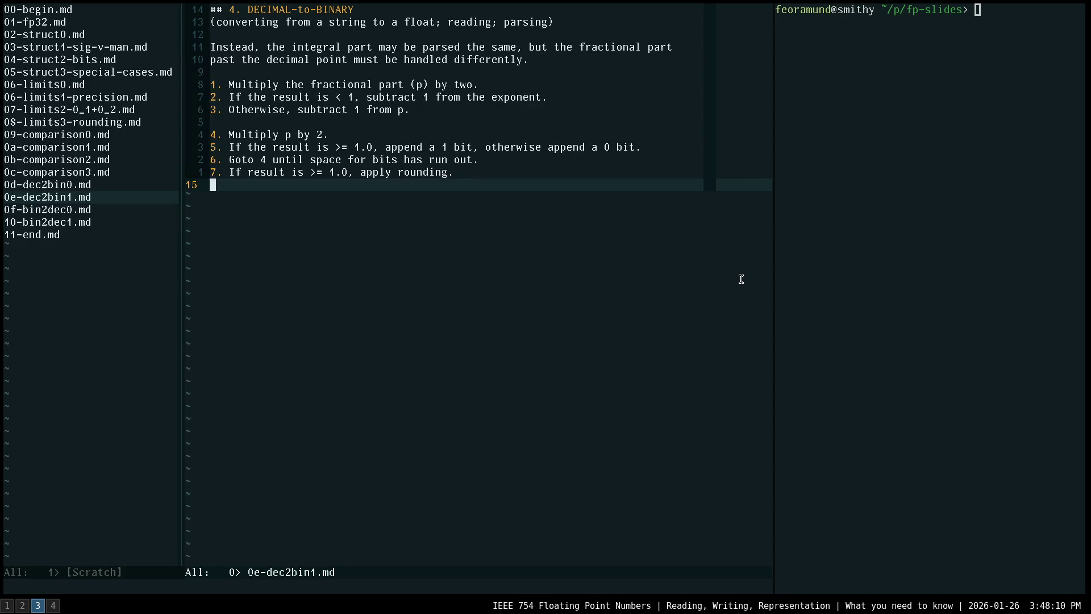
Split the Vim window and open main.c in the lower view.
{"action": "type", "text": ":sp"}
{"action": "key", "text": "Return"}
{"action": "type", "text": ":E main.c"}
{"action": "key", "text": "Home"}
{"action": "key", "text": "Delete"}
{"action": "type", "text": "e"}
{"action": "key", "text": "Return"}
Disable the old string-parsing code by wrapping it in #if 0 / #endif.
{"action": "key", "text": "j"}
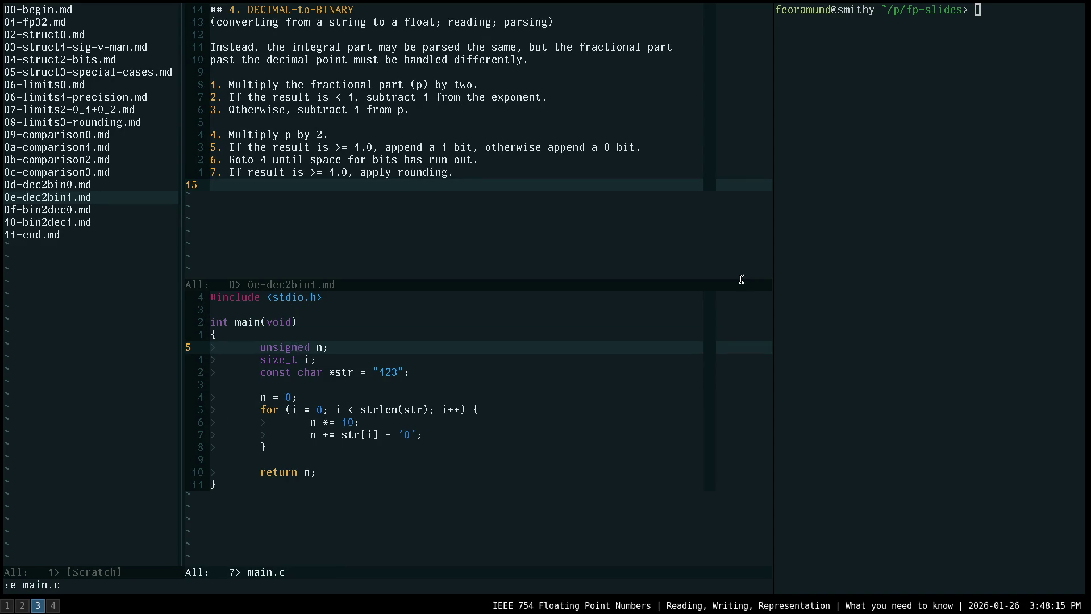
{"action": "key", "text": "V"}
{"action": "key", "text": "j"}
{"action": "key", "text": "j"}
{"action": "key", "text": "j"}
{"action": "key", "text": "j"}
{"action": "key", "text": "Escape"}
{"action": "key", "text": "k"}
{"action": "key", "text": "k"}
{"action": "key", "text": "k"}
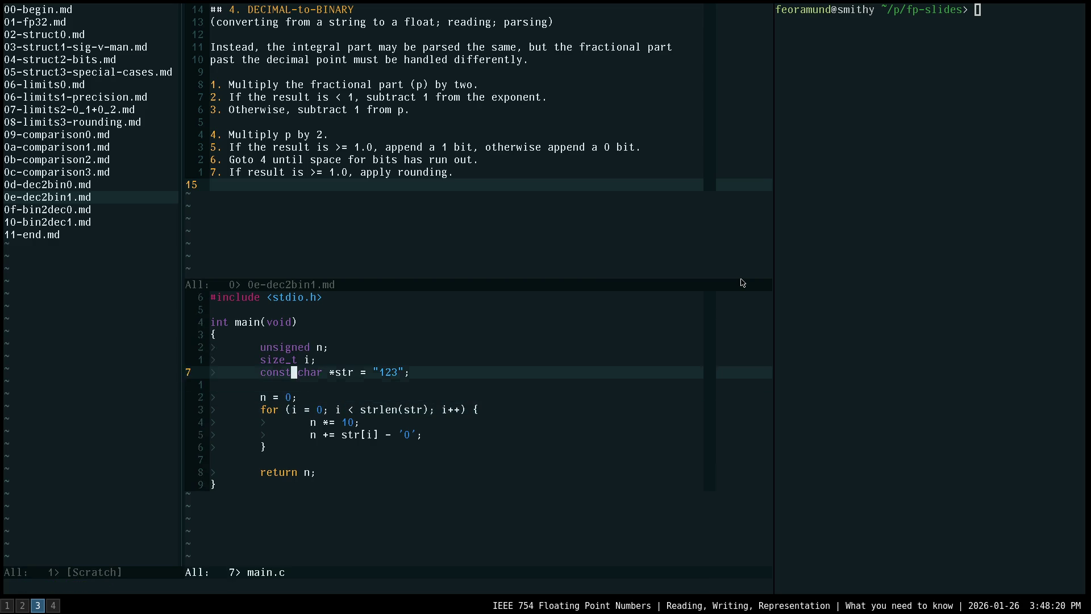
{"action": "type", "text": "o#if 0"}
{"action": "key", "text": "Escape"}
{"action": "key", "text": "j"}
{"action": "key", "text": "j"}
{"action": "key", "text": "j"}
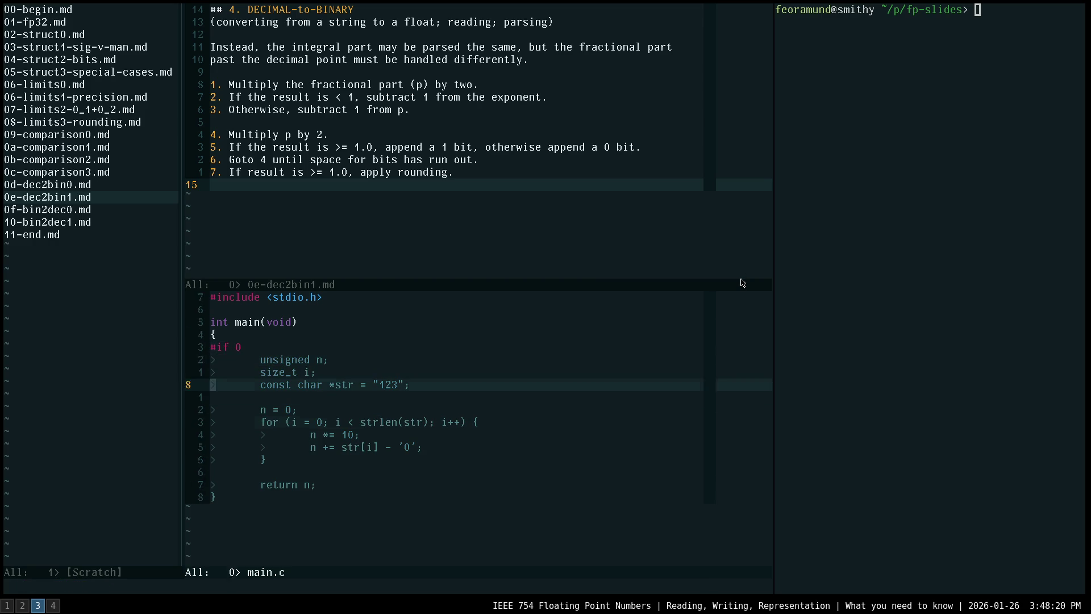
{"action": "type", "text": "o#n"}
{"action": "key", "text": "BackSpace"}
{"action": "type", "text": "endif"}
{"action": "key", "text": "Escape"}
{"action": "key", "text": "V"}
{"action": "key", "text": "k"}
{"action": "key", "text": "k"}
{"action": "key", "text": "k"}
{"action": "key", "text": "k"}
{"action": "key", "text": "k"}
{"action": "key", "text": "k"}
{"action": "key", "text": "Escape"}
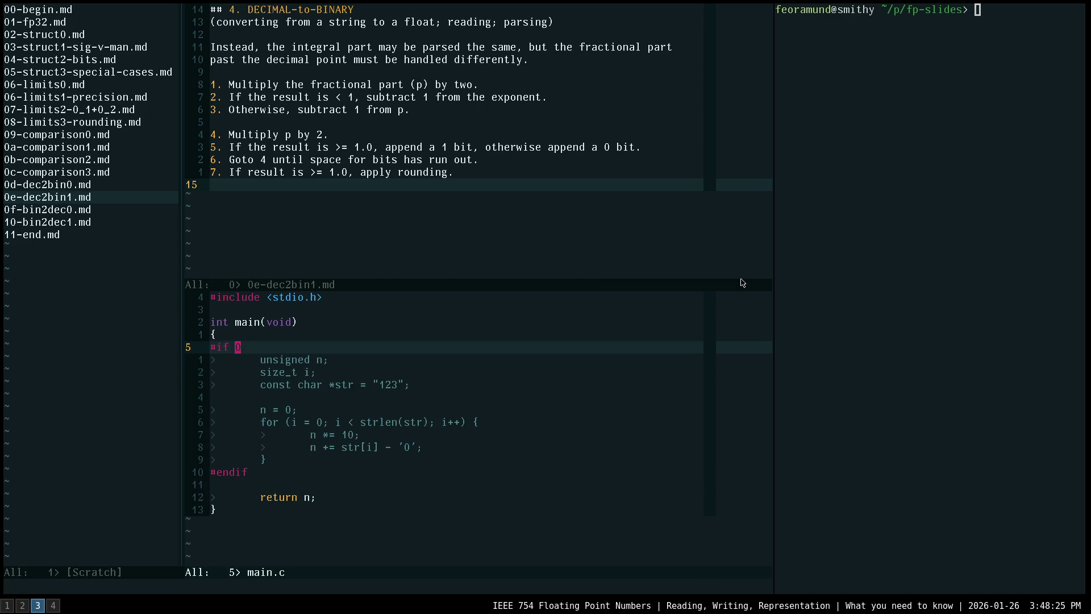
Add float f = 420.69f; and printf("%f\n", f); above the disabled block.
{"action": "type", "text": "Ofloat f = "}
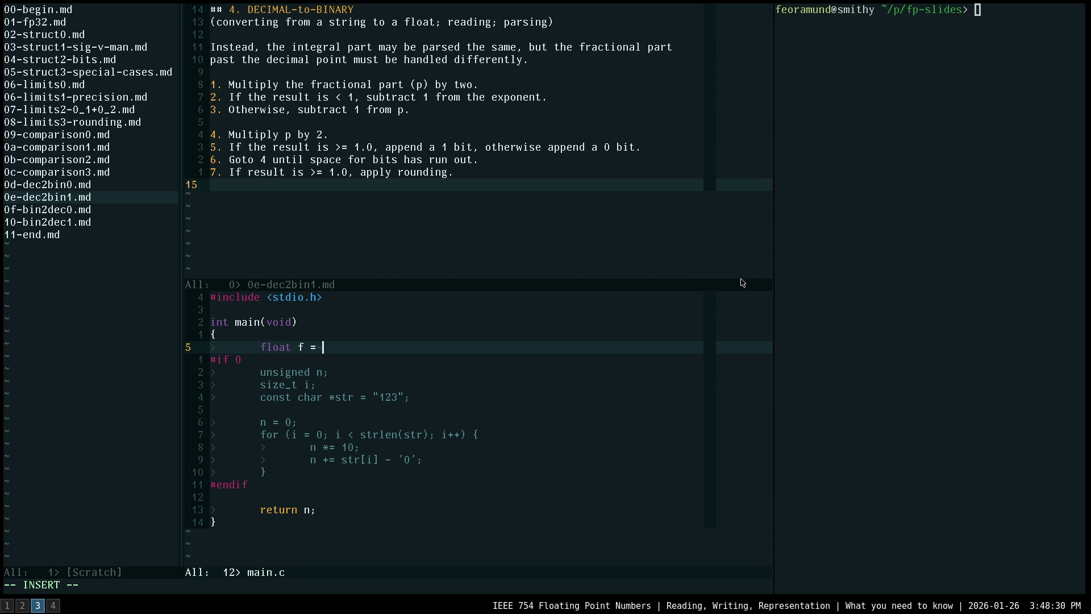
{"action": "type", "text": "420.69f;"}
{"action": "key", "text": "Return"}
{"action": "key", "text": "Escape"}
{"action": "key", "text": "k"}
{"action": "key", "text": "k"}
{"action": "key", "text": "k"}
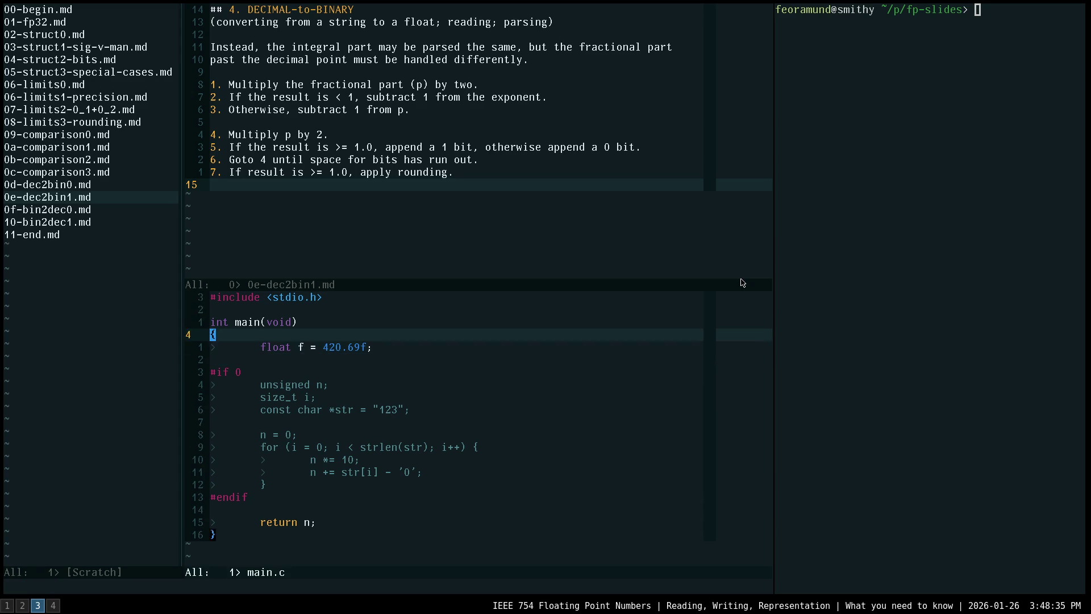
{"action": "key", "text": "j"}
{"action": "key", "text": "j"}
{"action": "key", "text": "j"}
{"action": "type", "text": "oprintf(\""}
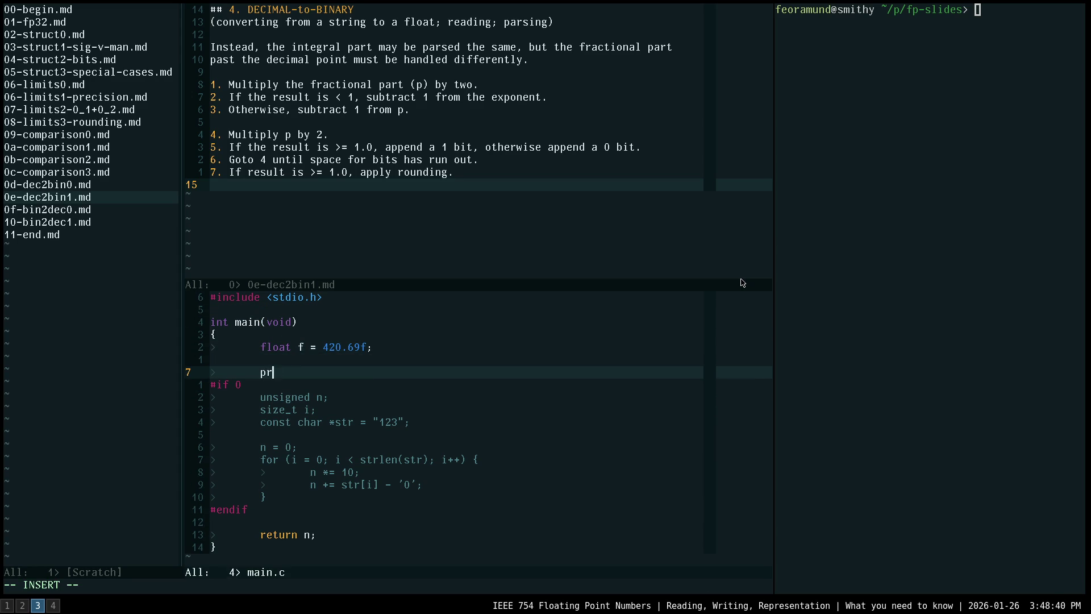
{"action": "type", "text": "%f\\n\", f);"}
{"action": "key", "text": "Escape"}
Save main.c and compile it with cc main.c in the terminal.
{"action": "type", "text": ":w"}
{"action": "key", "text": "Return"}
{"action": "key", "text": "super+l"}
{"action": "type", "text": "cc"}
{"action": "key", "text": "Right"}
{"action": "key", "text": "Return"}
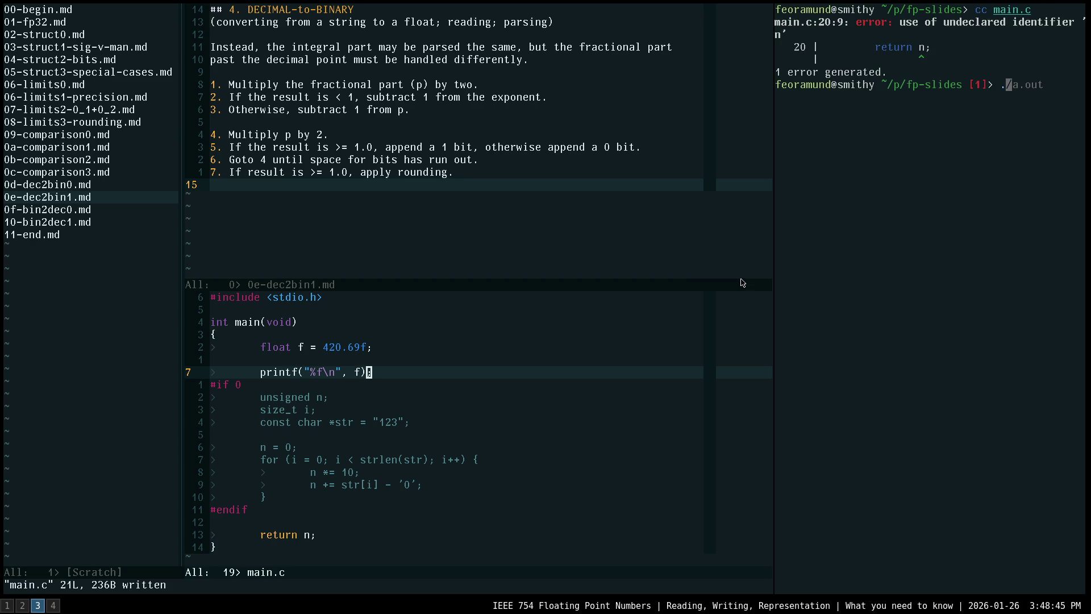
Move return n inside the #if 0 block and end main with return 0;.
{"action": "key", "text": "braceright"}
{"action": "key", "text": "braceright"}
{"action": "key", "text": "j"}
{"action": "key", "text": "d"}
{"action": "key", "text": "d"}
{"action": "key", "text": "k"}
{"action": "key", "text": "k"}
{"action": "key", "text": "k"}
{"action": "key", "text": "p"}
{"action": "key", "text": "O"}
{"action": "key", "text": "Escape"}
{"action": "key", "text": "j"}
{"action": "key", "text": "j"}
{"action": "key", "text": "j"}
{"action": "type", "text": "oreturn 0;"}
{"action": "key", "text": "Escape"}
Save main.c, recompile it, and run ./a.out to print 420.690002.
{"action": "key", "text": "g"}
{"action": "key", "text": "g"}
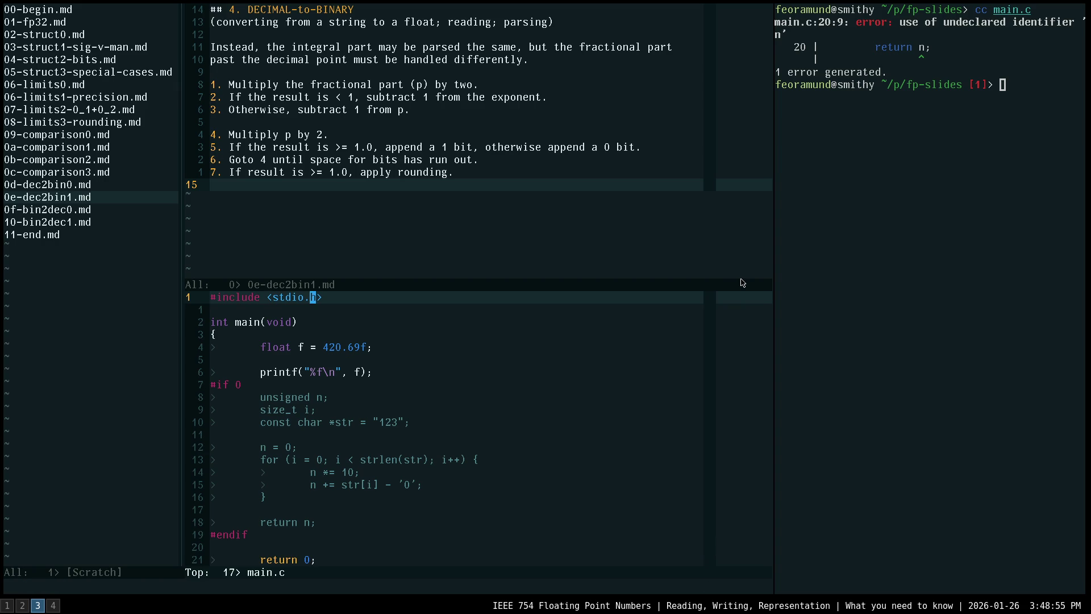
{"action": "key", "text": "colon"}
{"action": "key", "text": "w"}
{"action": "key", "text": "Return"}
{"action": "key", "text": "Up"}
{"action": "key", "text": "Return"}
{"action": "type", "text": "./"}
{"action": "key", "text": "Right"}
{"action": "key", "text": "Return"}
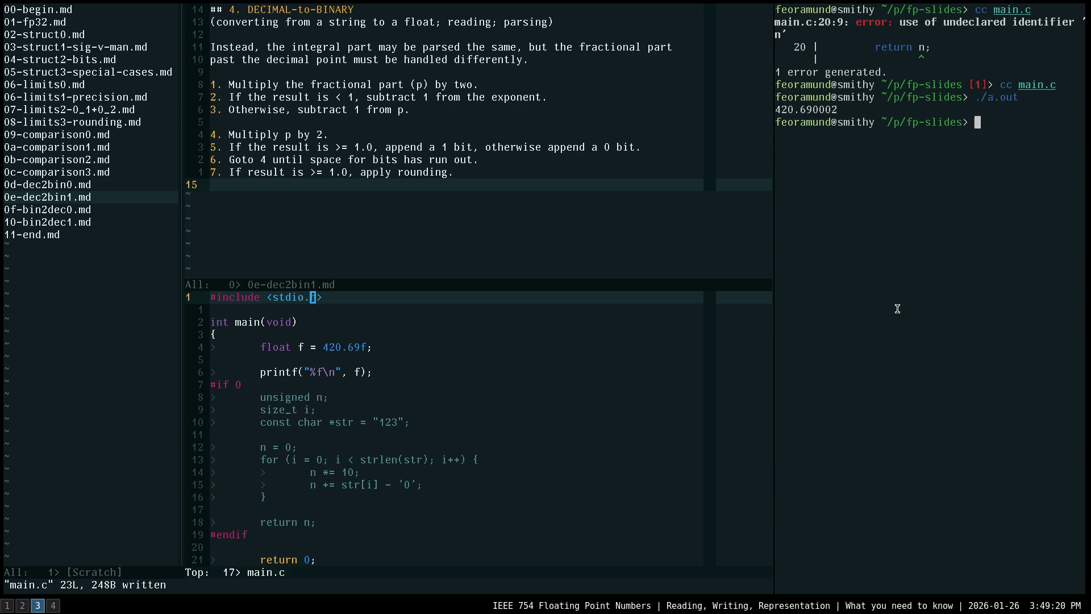
Copy the printed 420.690002 from the terminal and go to the converter page.
{"action": "left_click_drag", "start_coordinate": [836, 109], "coordinate": [776, 107]}
{"action": "left_click", "coordinate": [875, 183]}
{"action": "key", "text": "super+2"}
Convert 420.690002, then step the float down to 420.68997 (hex 43d25851).
{"action": "triple_click", "coordinate": [362, 183]}
{"action": "type", "text": "420.690002"}
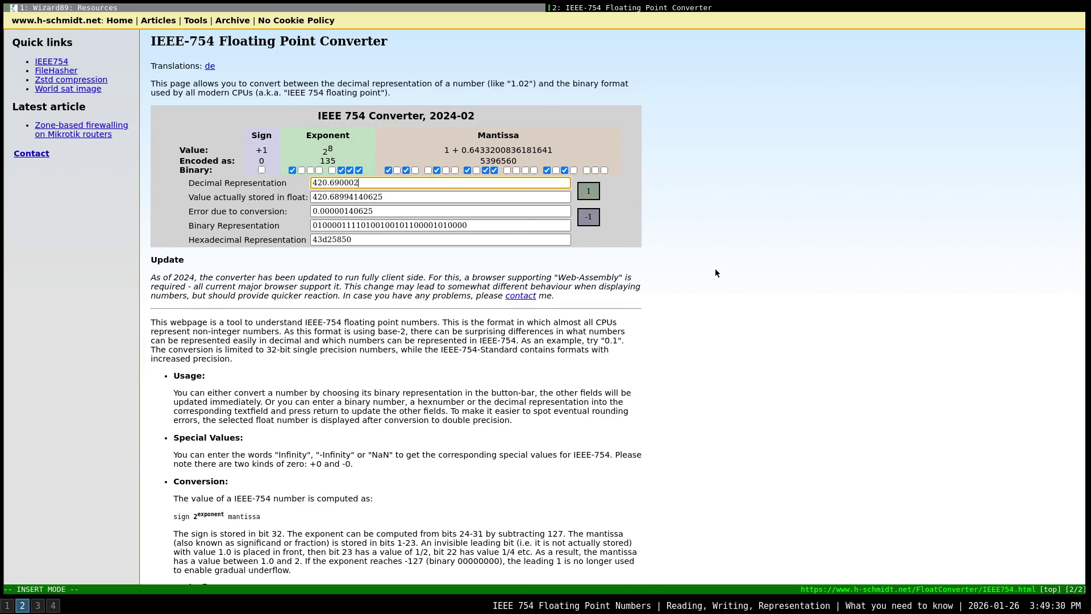
{"action": "key", "text": "Escape"}
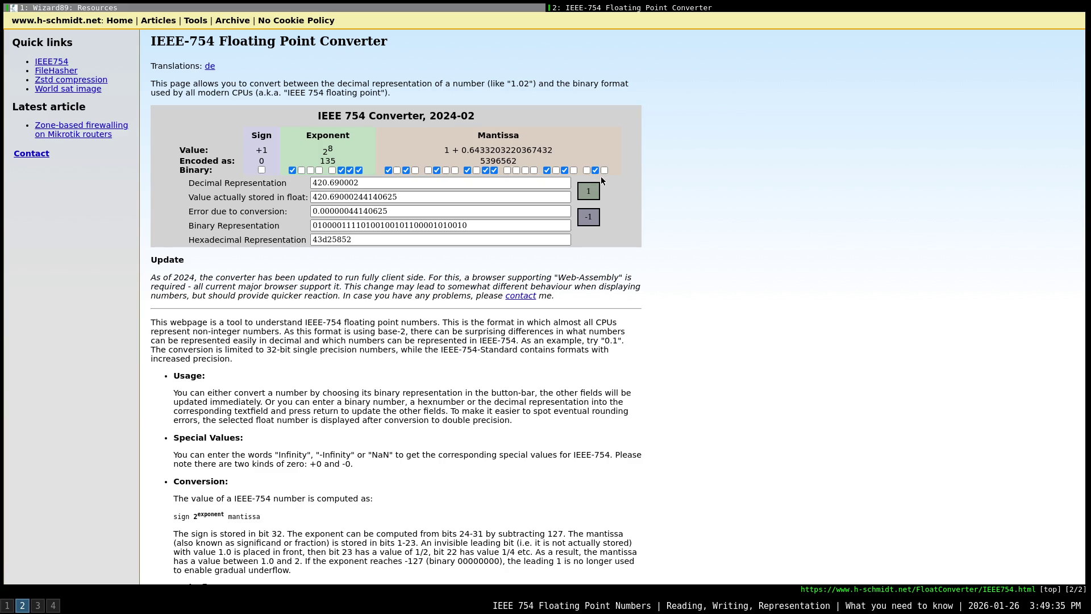
{"action": "left_click", "coordinate": [593, 221]}
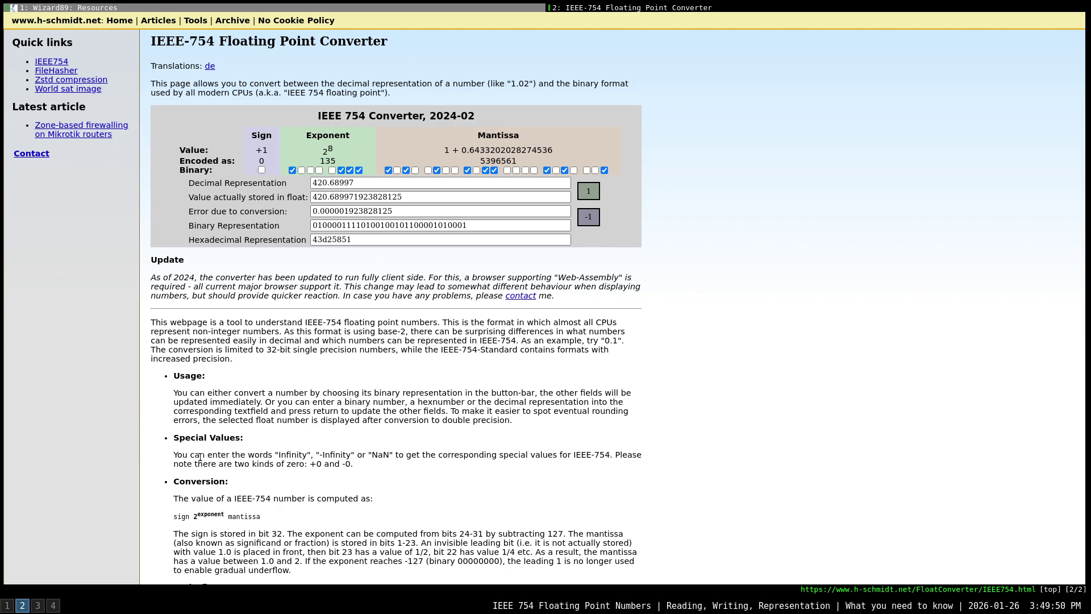
{"action": "left_click", "coordinate": [52, 605]}
Scroll the notes and draw a magenta 1 after the mantissa bits.
{"action": "scroll", "coordinate": [368, 456], "scroll_direction": "down", "scroll_amount": 3}
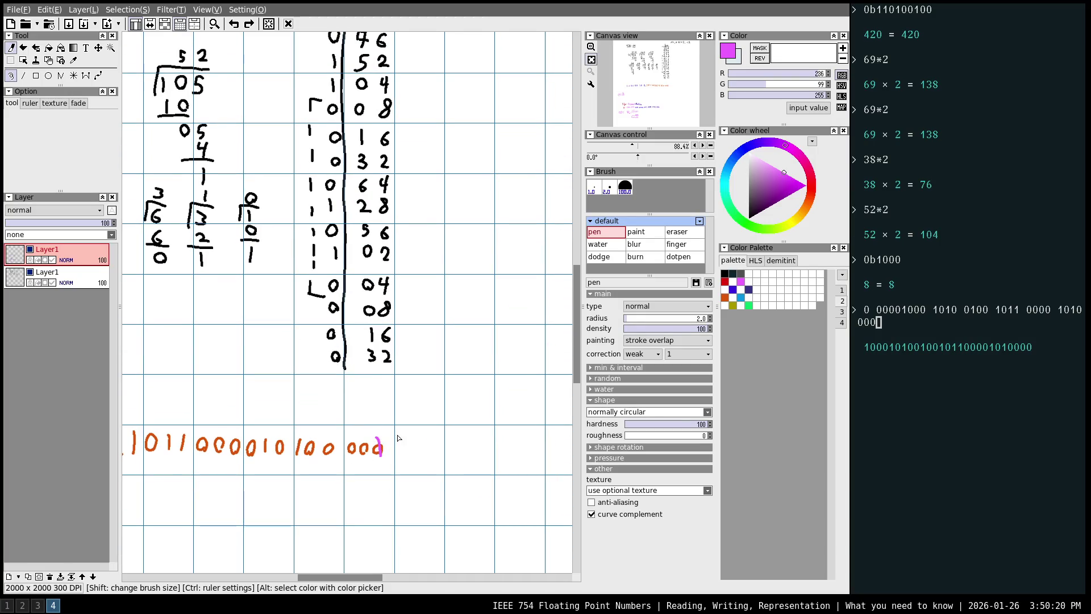
{"action": "scroll", "coordinate": [378, 420], "scroll_direction": "down", "scroll_amount": 2}
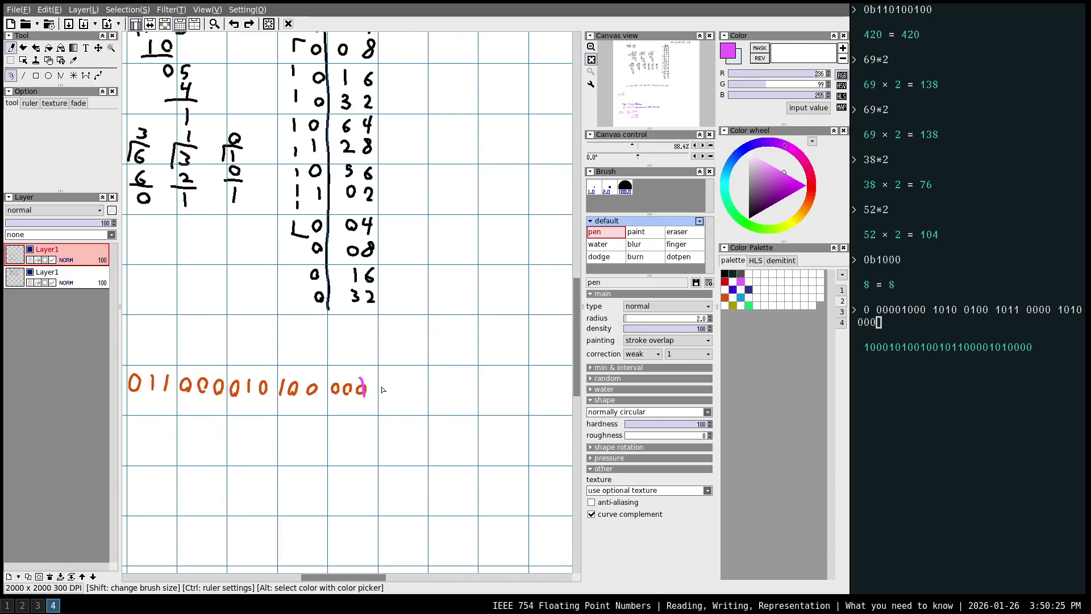
{"action": "left_click_drag", "start_coordinate": [375, 374], "coordinate": [376, 398]}
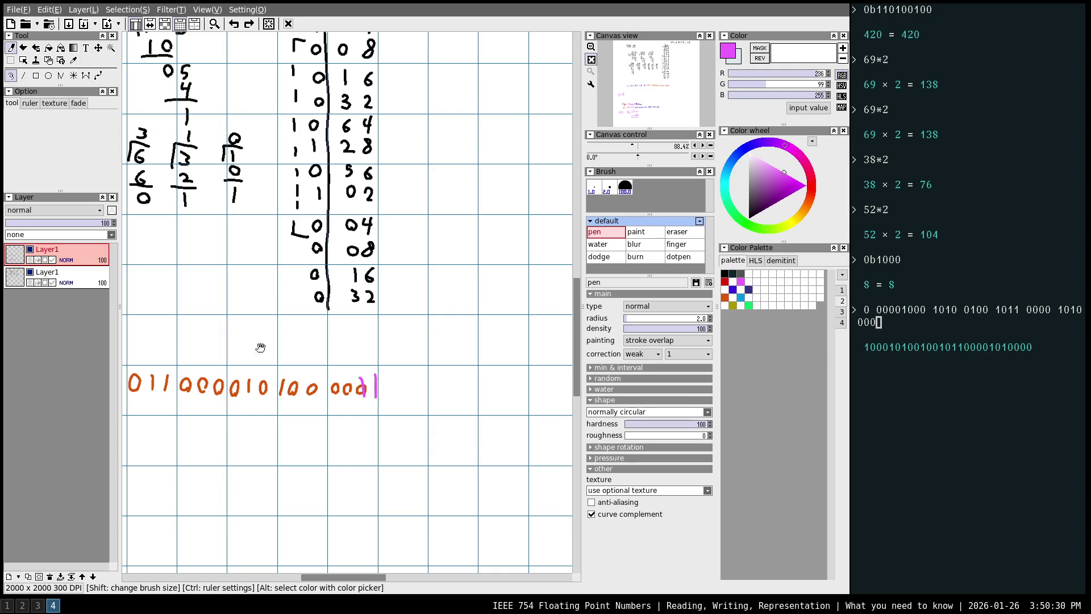
Pan the canvas up to review the 420.69 sign, exponent and mantissa working.
{"action": "scroll", "coordinate": [230, 360], "scroll_direction": "down", "scroll_amount": 5}
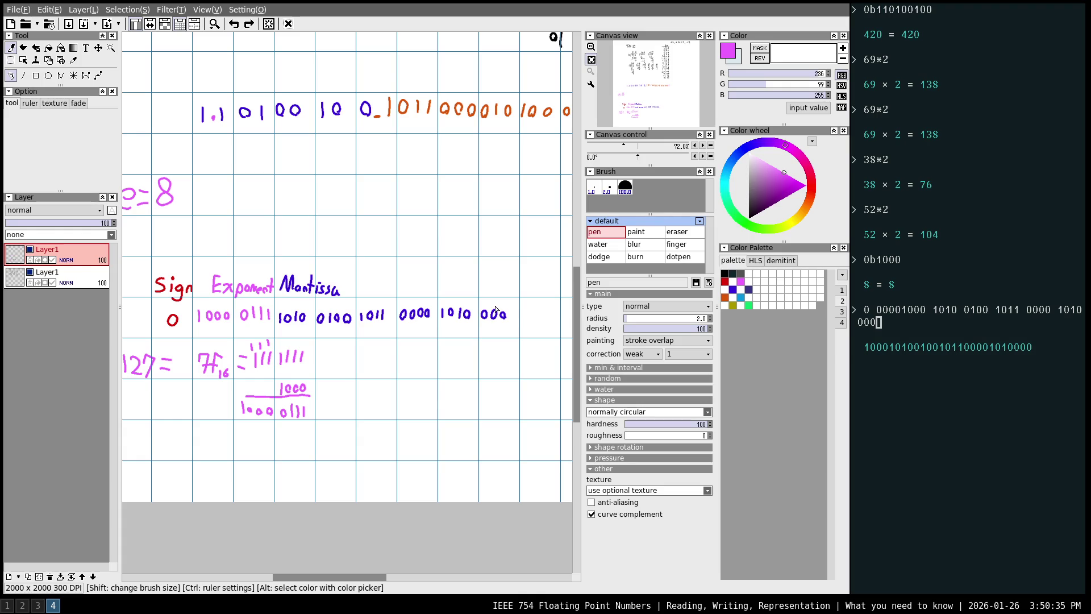
{"action": "left_click_drag", "start_coordinate": [496, 309], "coordinate": [470, 319]}
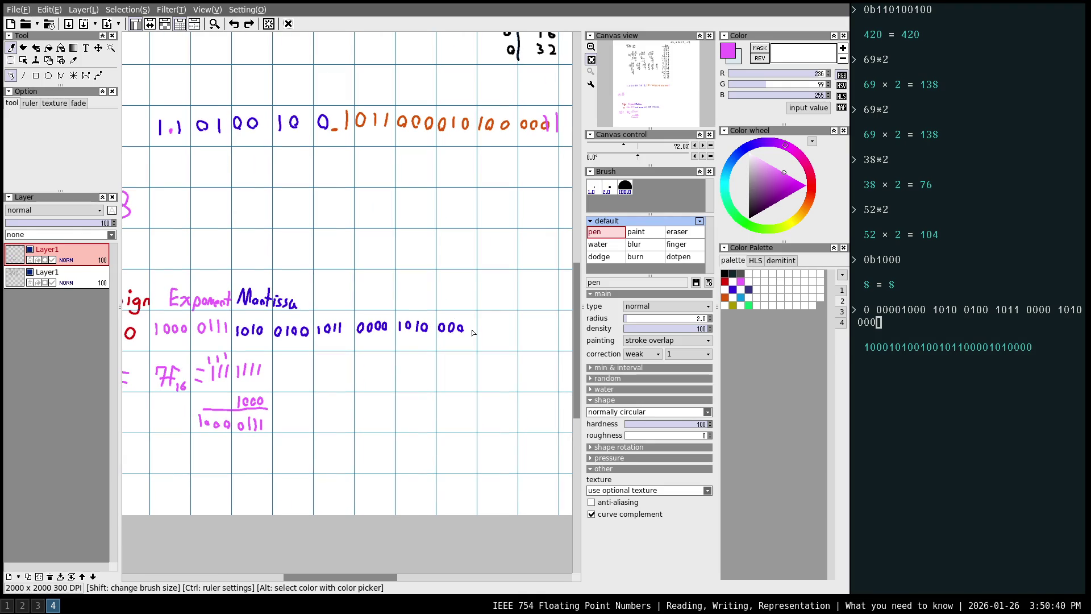
{"action": "left_click_drag", "start_coordinate": [477, 273], "coordinate": [448, 302]}
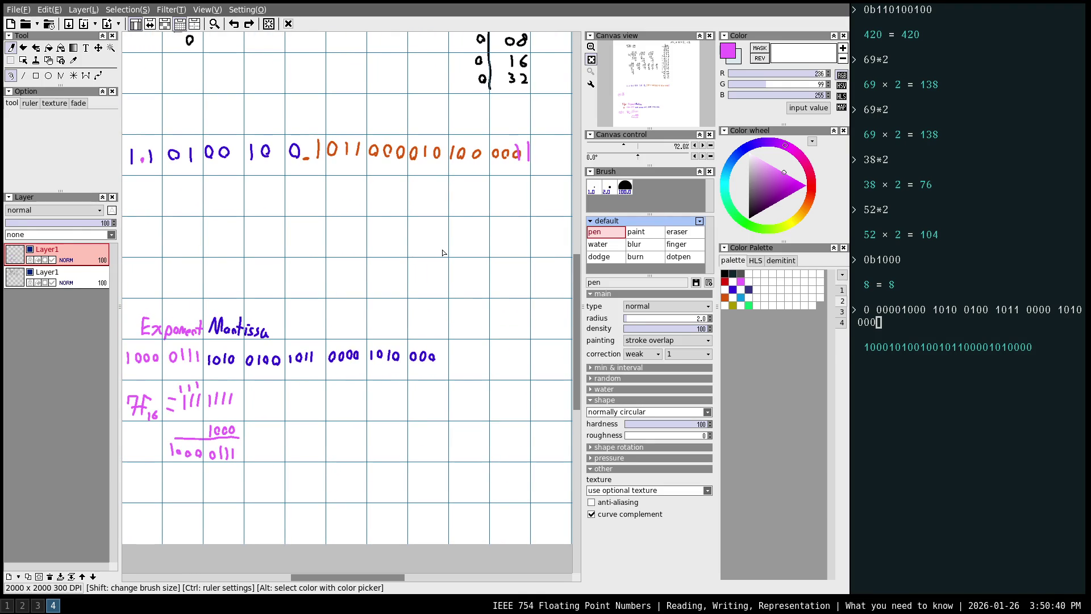
{"action": "mouse_move", "coordinate": [443, 250]}
{"action": "left_mouse_down"}
{"action": "mouse_move", "coordinate": [375, 369]}
{"action": "mouse_move", "coordinate": [305, 285]}
{"action": "mouse_move", "coordinate": [333, 254]}
{"action": "mouse_move", "coordinate": [347, 192]}
{"action": "left_mouse_up"}
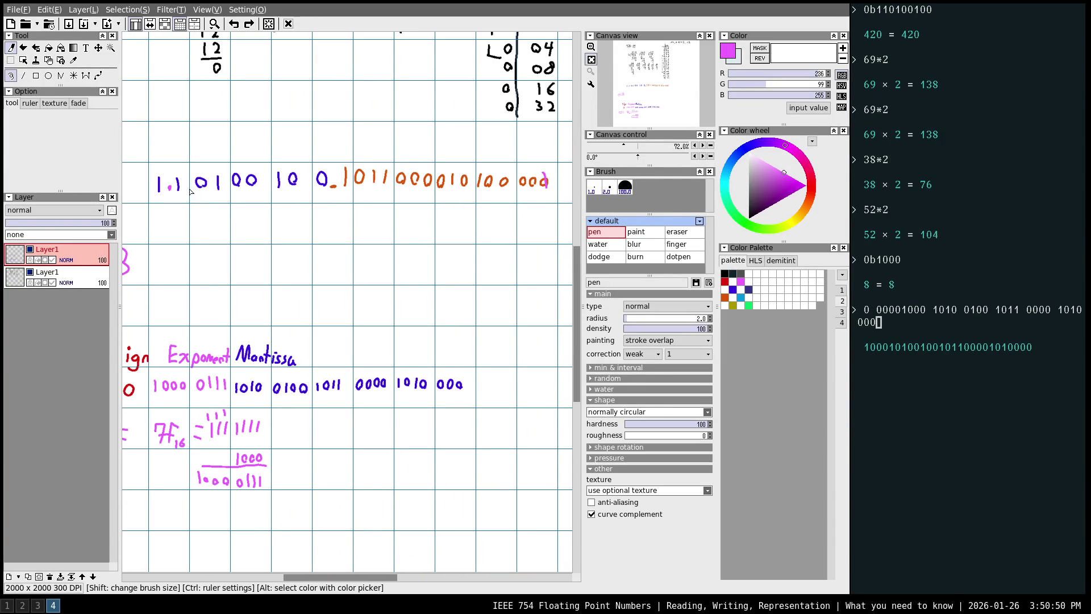
{"action": "left_click_drag", "start_coordinate": [249, 198], "coordinate": [181, 220]}
{"action": "mouse_move", "coordinate": [273, 218]}
{"action": "left_mouse_down"}
{"action": "mouse_move", "coordinate": [272, 279]}
{"action": "mouse_move", "coordinate": [317, 290]}
{"action": "mouse_move", "coordinate": [300, 361]}
{"action": "mouse_move", "coordinate": [343, 336]}
{"action": "mouse_move", "coordinate": [353, 357]}
{"action": "mouse_move", "coordinate": [334, 395]}
{"action": "mouse_move", "coordinate": [355, 421]}
{"action": "mouse_move", "coordinate": [462, 65]}
{"action": "left_mouse_up"}
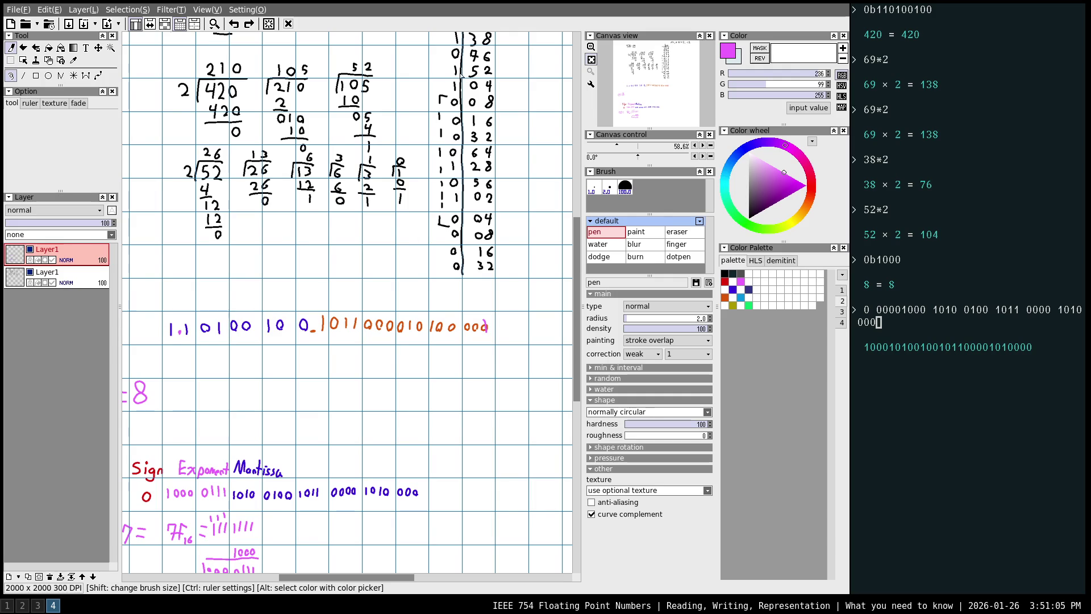
{"action": "mouse_move", "coordinate": [449, 105]}
{"action": "left_mouse_down"}
{"action": "mouse_move", "coordinate": [401, 152]}
{"action": "mouse_move", "coordinate": [417, 155]}
{"action": "left_mouse_up"}
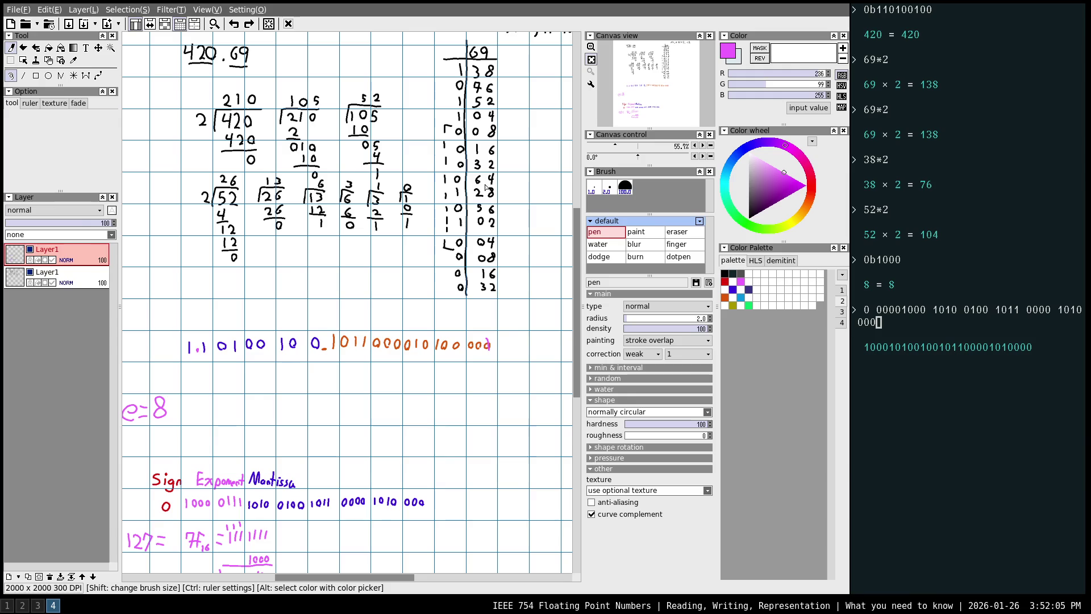
Zoom and pan through the .69 doubling column, then return to the converter page.
{"action": "scroll", "coordinate": [511, 187], "scroll_direction": "up", "scroll_amount": 5}
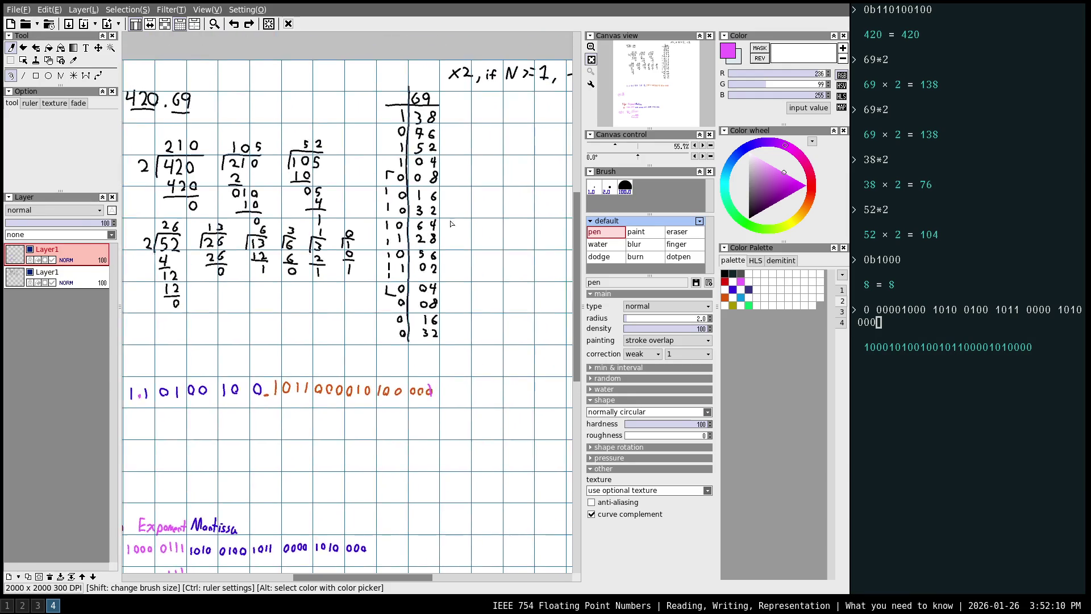
{"action": "scroll", "coordinate": [421, 246], "scroll_direction": "up", "scroll_amount": 1}
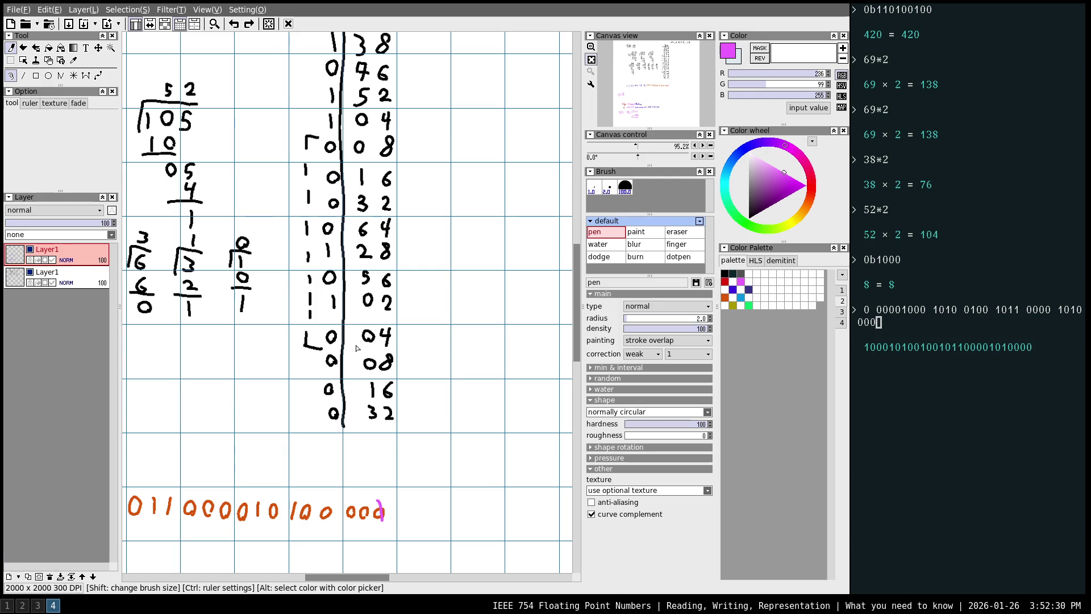
{"action": "scroll", "coordinate": [357, 349], "scroll_direction": "down", "scroll_amount": 3}
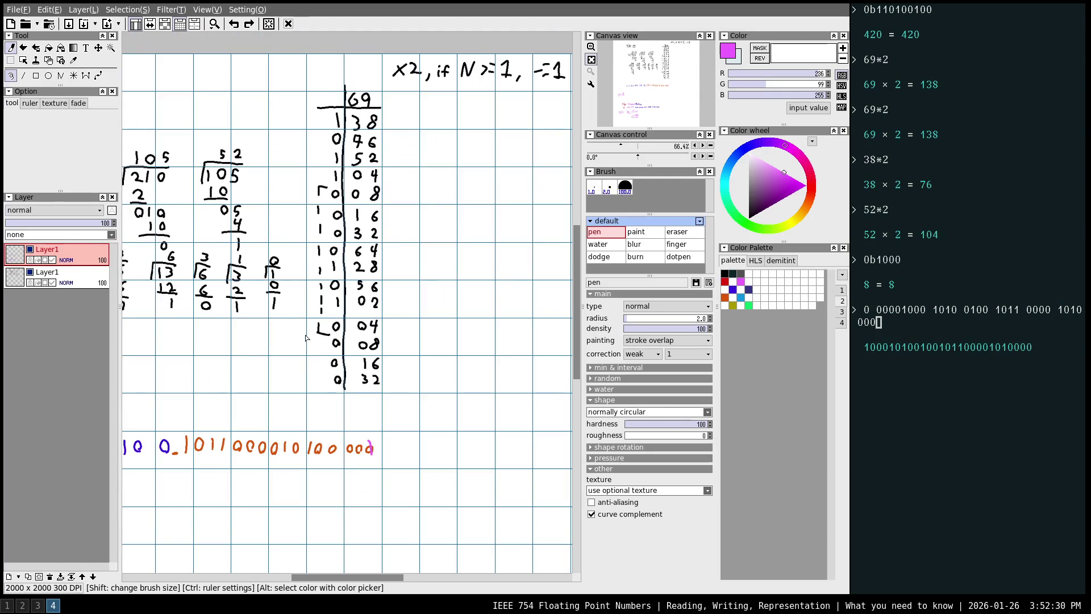
{"action": "mouse_move", "coordinate": [311, 357]}
{"action": "left_mouse_down"}
{"action": "mouse_move", "coordinate": [414, 251]}
{"action": "mouse_move", "coordinate": [416, 204]}
{"action": "mouse_move", "coordinate": [403, 222]}
{"action": "mouse_move", "coordinate": [402, 351]}
{"action": "mouse_move", "coordinate": [314, 393]}
{"action": "left_mouse_up"}
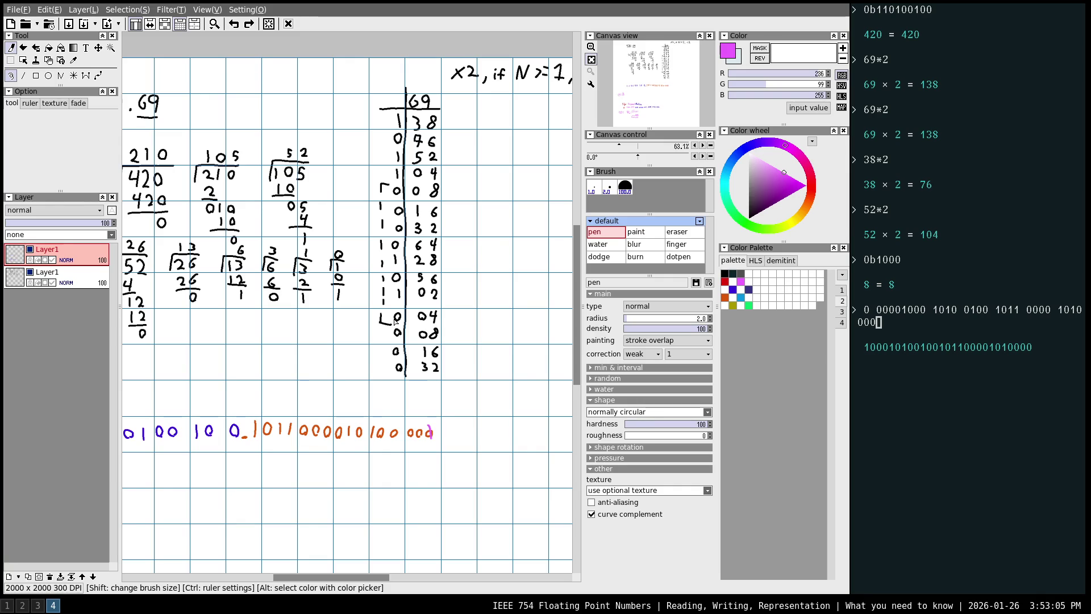
{"action": "key", "text": "super+2"}
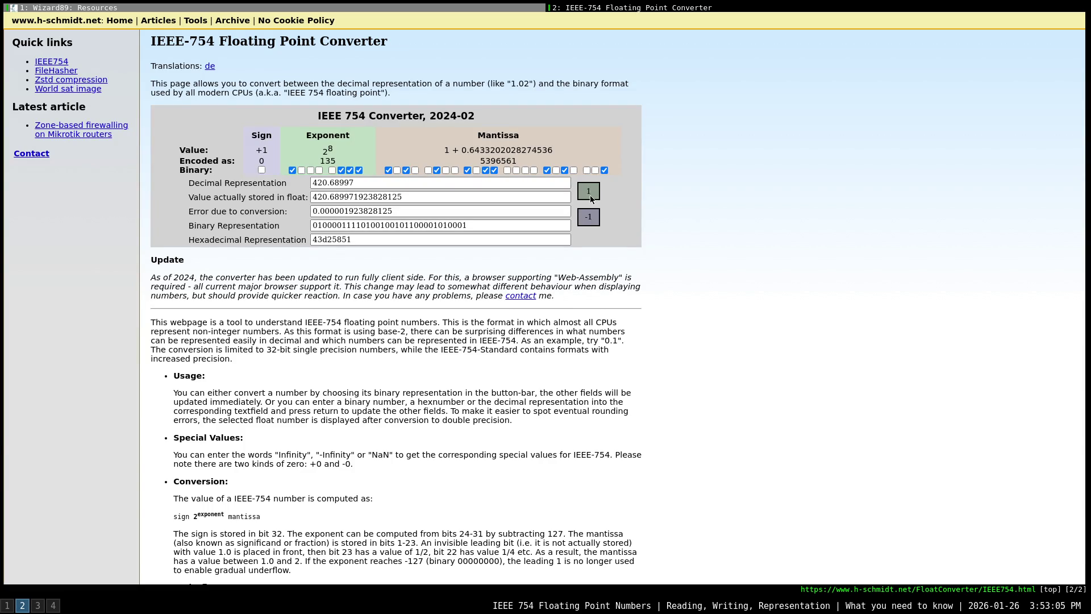
Step back up to 420.69, check that 420.690002 gives the same float, and revert to 420.69.
{"action": "left_click", "coordinate": [591, 196]}
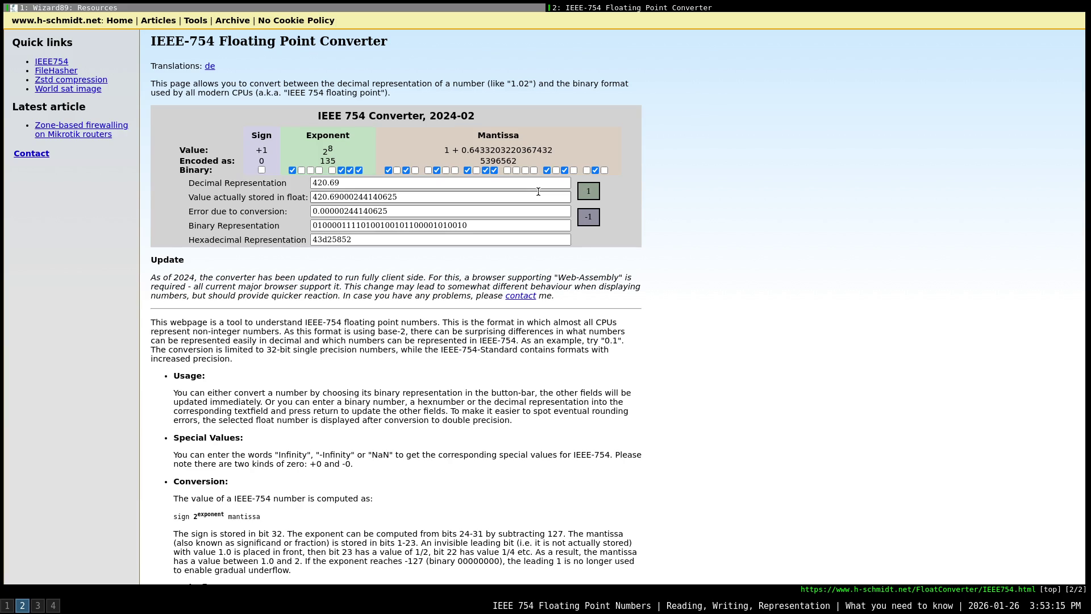
{"action": "double_click", "coordinate": [506, 181]}
{"action": "type", "text": "420.690002"}
{"action": "key", "text": "Escape"}
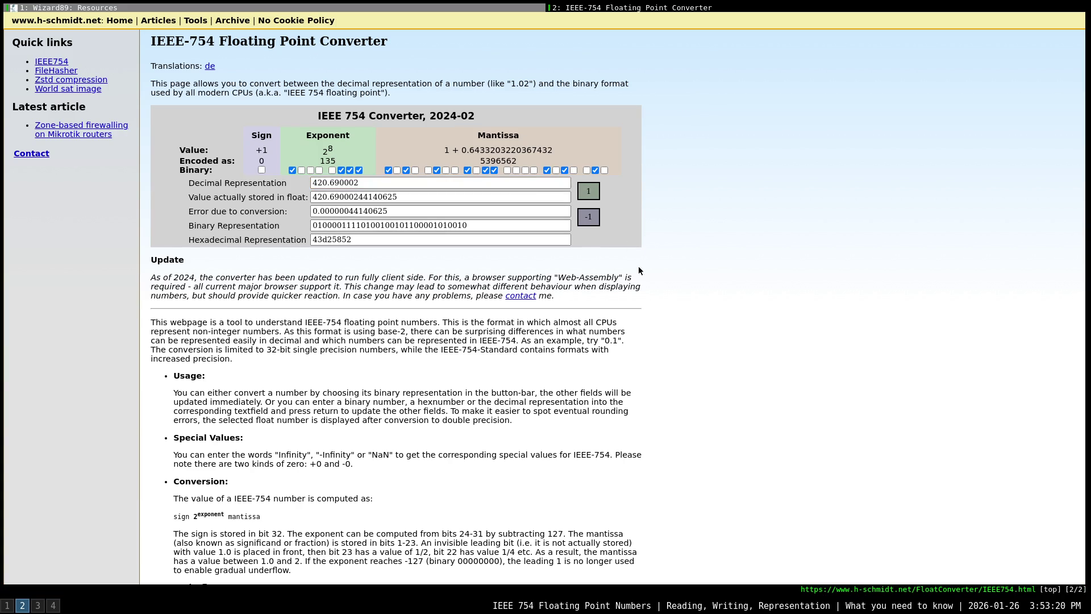
{"action": "left_click", "coordinate": [397, 183]}
{"action": "key", "text": "BackSpace"}
{"action": "key", "text": "BackSpace"}
{"action": "key", "text": "BackSpace"}
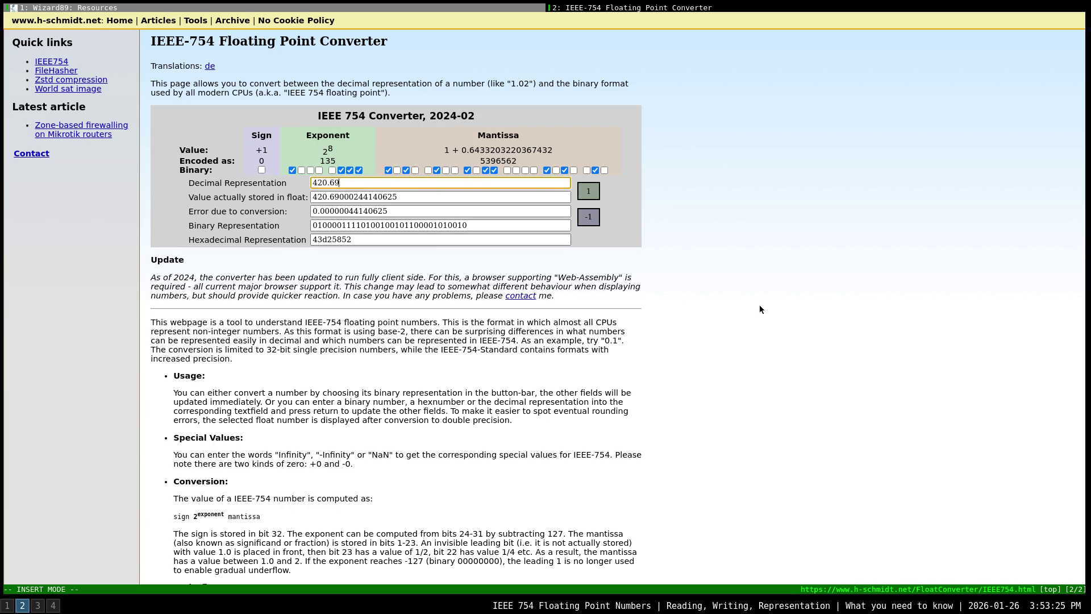
{"action": "key", "text": "Escape"}
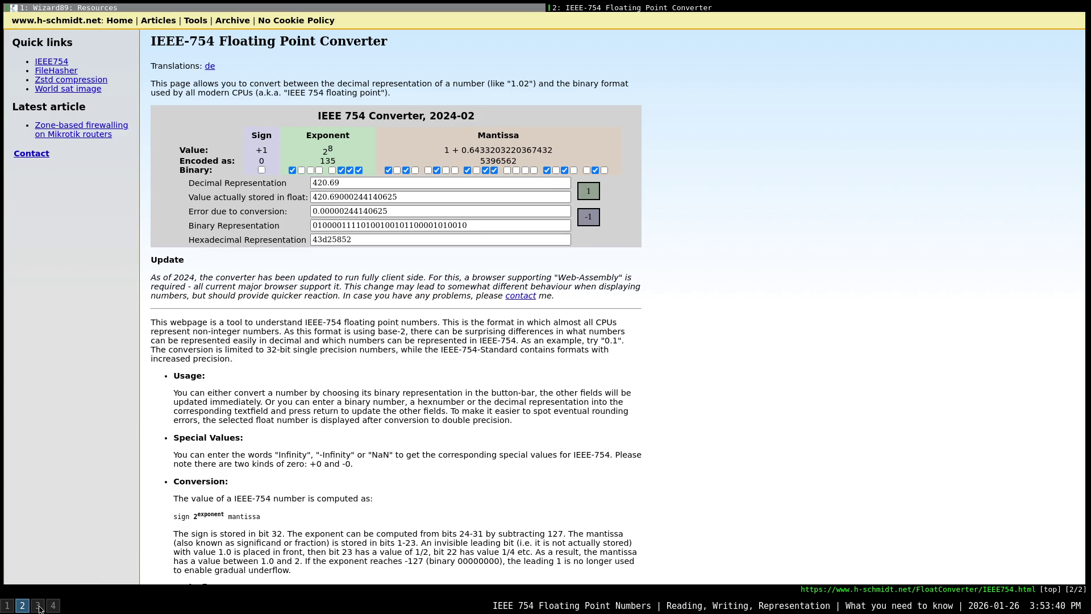
Compare the next smaller float with 420.69, select its binary, then go to the drawing workspace.
{"action": "left_click", "coordinate": [588, 217]}
{"action": "left_click", "coordinate": [591, 197]}
{"action": "left_click", "coordinate": [369, 187]}
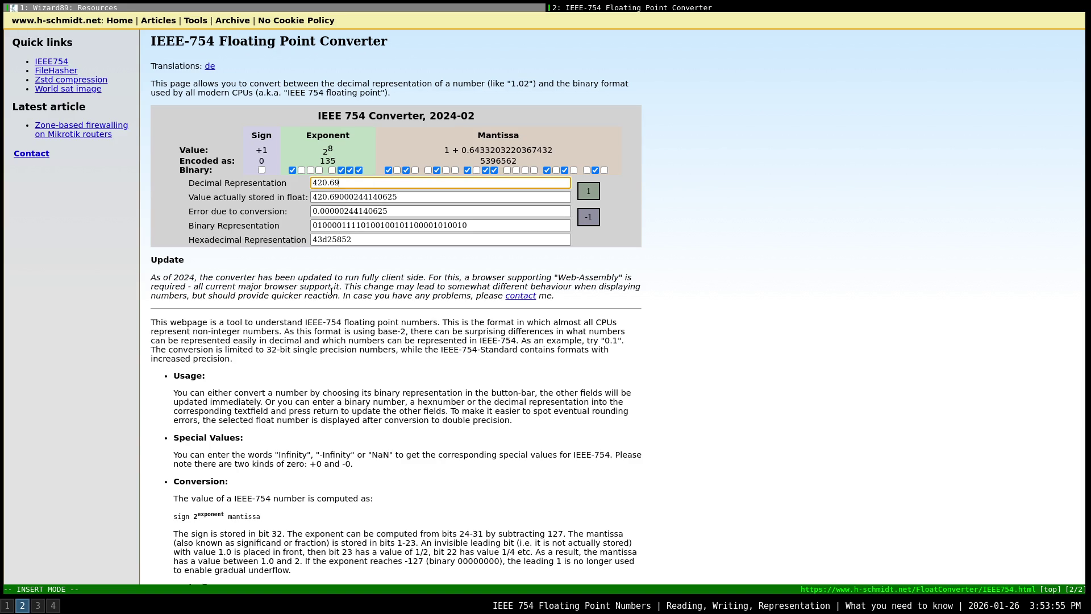
{"action": "double_click", "coordinate": [445, 226]}
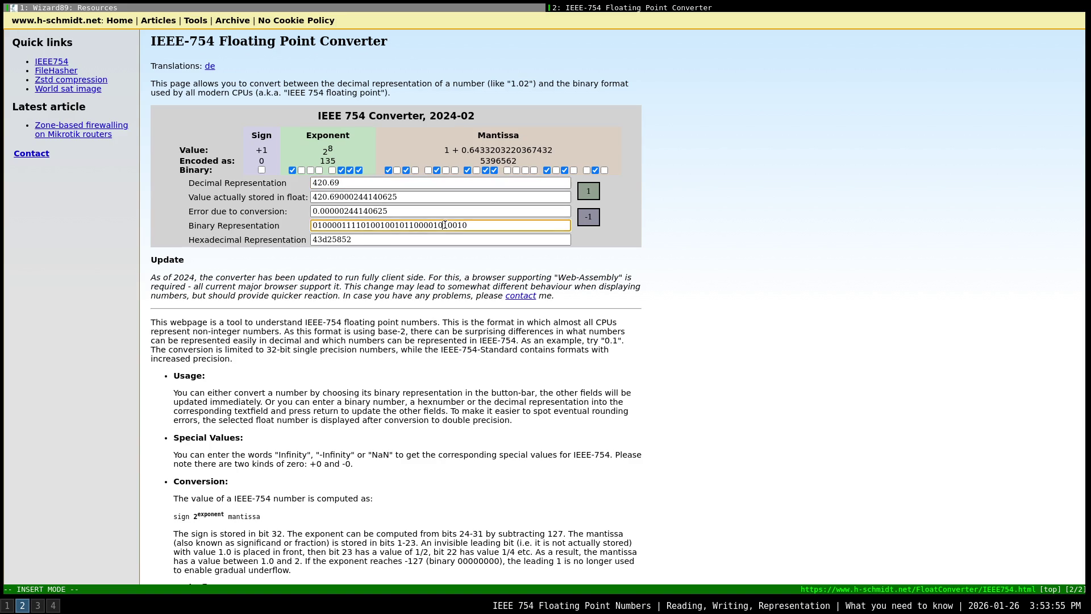
{"action": "key", "text": "Escape"}
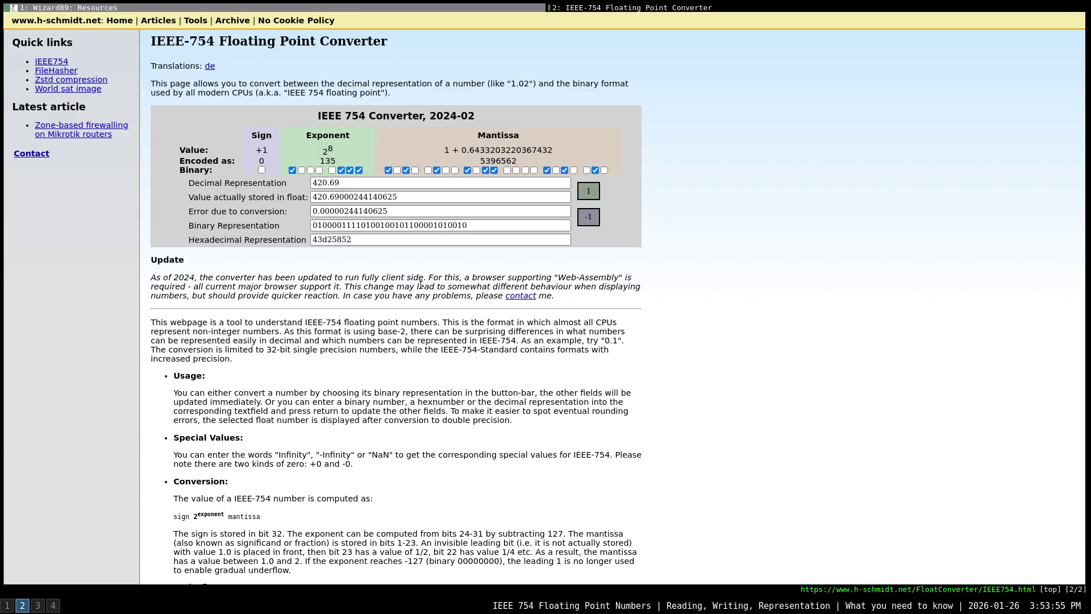
{"action": "key", "text": "super+1"}
{"action": "key", "text": "super+4"}
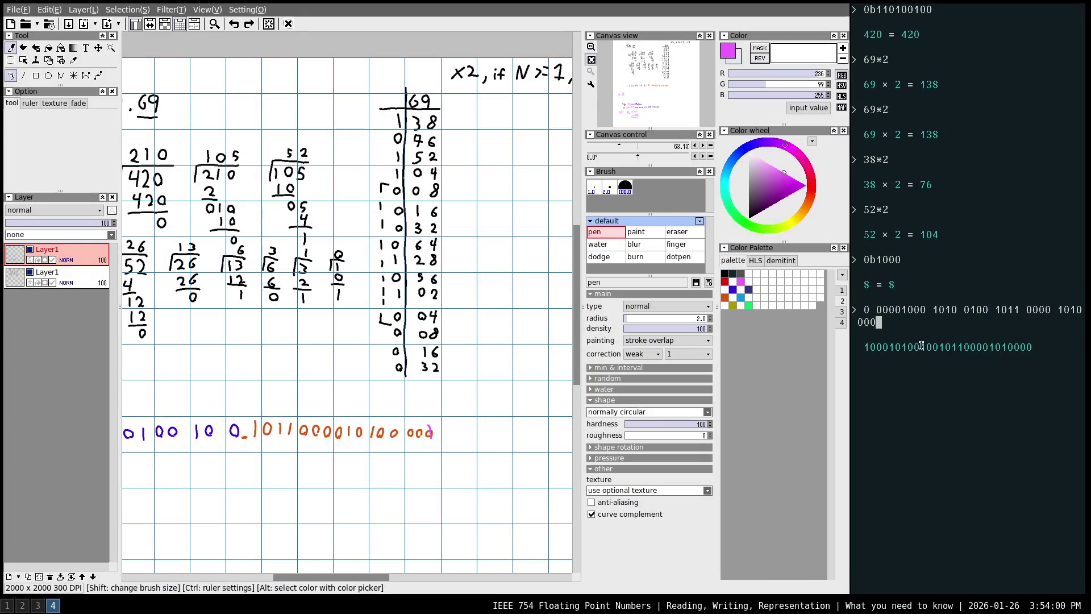
Paste the calculator's binary result back into qalc as a new input.
{"action": "double_click", "coordinate": [909, 347]}
{"action": "key", "text": "super+c"}
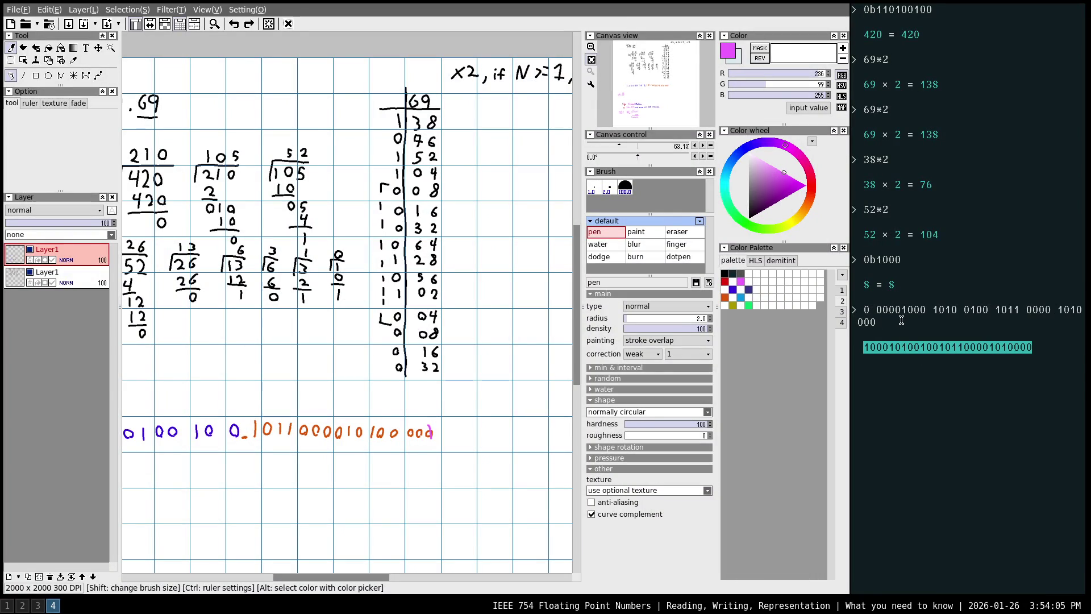
{"action": "left_click", "coordinate": [953, 401]}
{"action": "key", "text": "Return"}
{"action": "middle_click", "coordinate": [962, 405]}
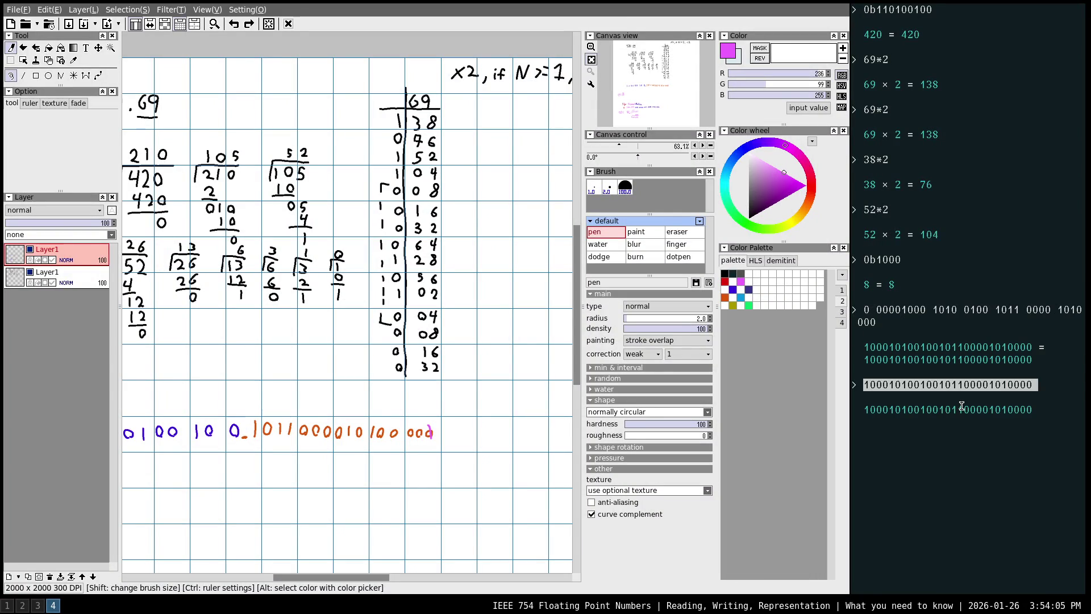
{"action": "key", "text": "Left"}
{"action": "key", "text": "Left"}
{"action": "key", "text": "Left"}
{"action": "key", "text": "Left"}
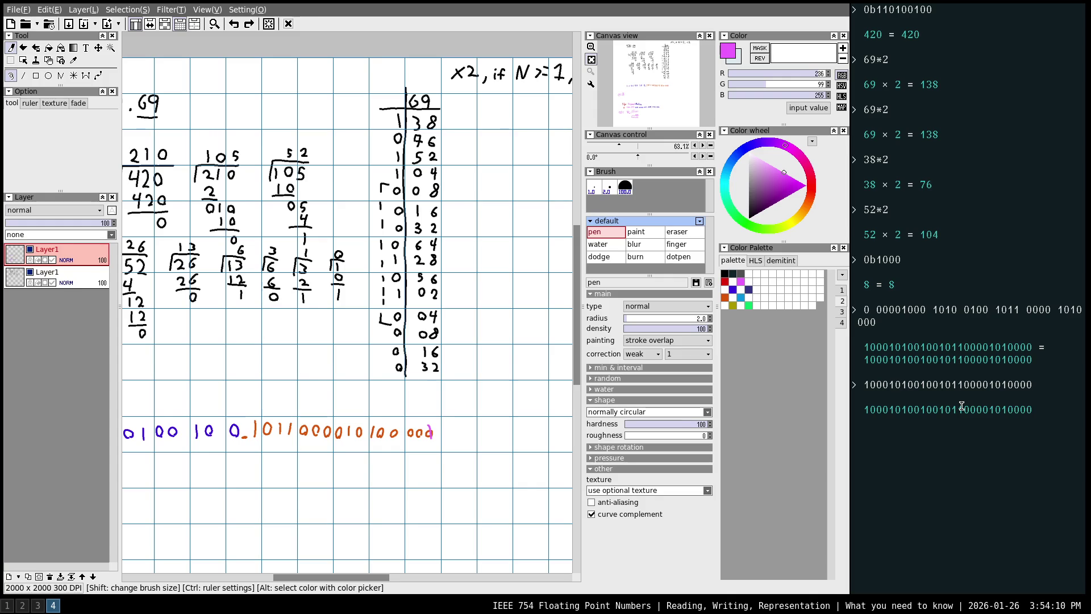
Pan to the sign, exponent and bias workings, evaluate the binary in qalc, and copy the spaced bit line.
{"action": "left_click_drag", "start_coordinate": [416, 444], "coordinate": [481, 421]}
{"action": "left_click_drag", "start_coordinate": [183, 419], "coordinate": [226, 403]}
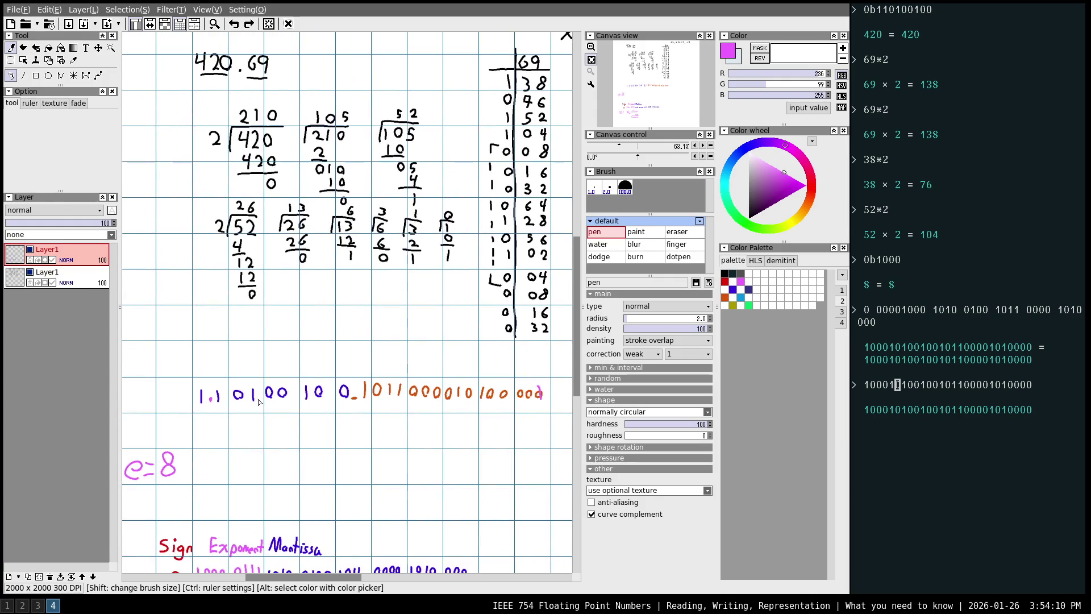
{"action": "mouse_move", "coordinate": [284, 502]}
{"action": "left_mouse_down"}
{"action": "mouse_move", "coordinate": [360, 382]}
{"action": "mouse_move", "coordinate": [349, 384]}
{"action": "left_mouse_up"}
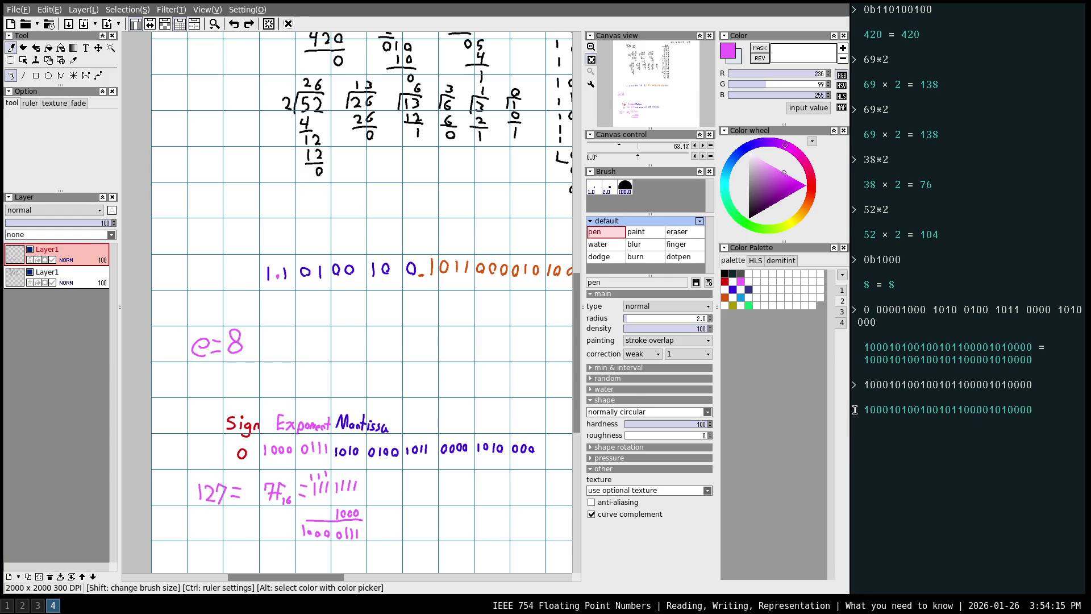
{"action": "key", "text": "Return"}
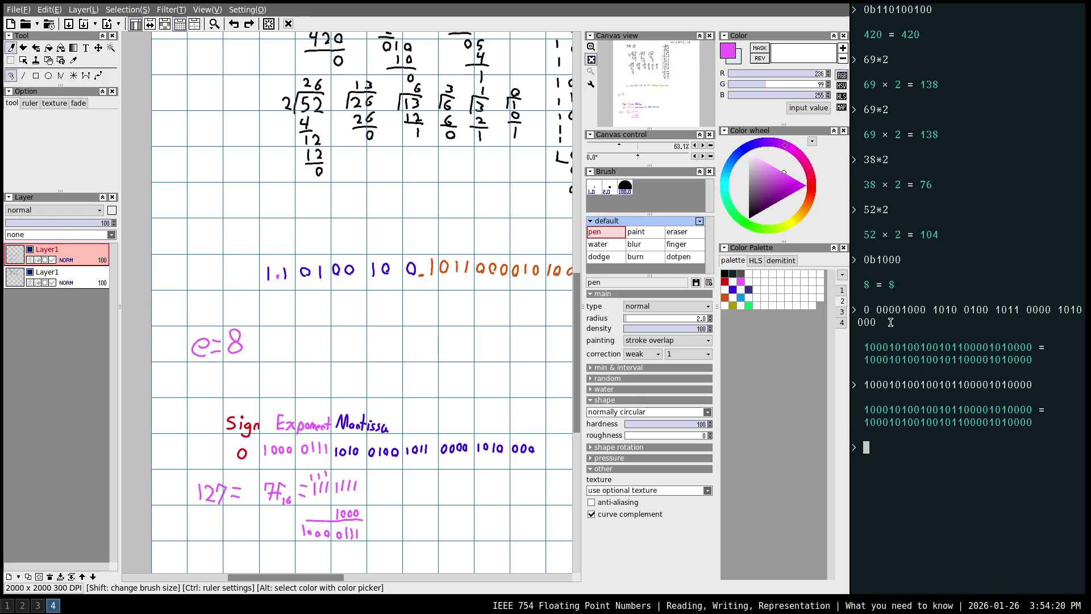
{"action": "triple_click", "coordinate": [892, 322]}
{"action": "left_click", "coordinate": [908, 332]}
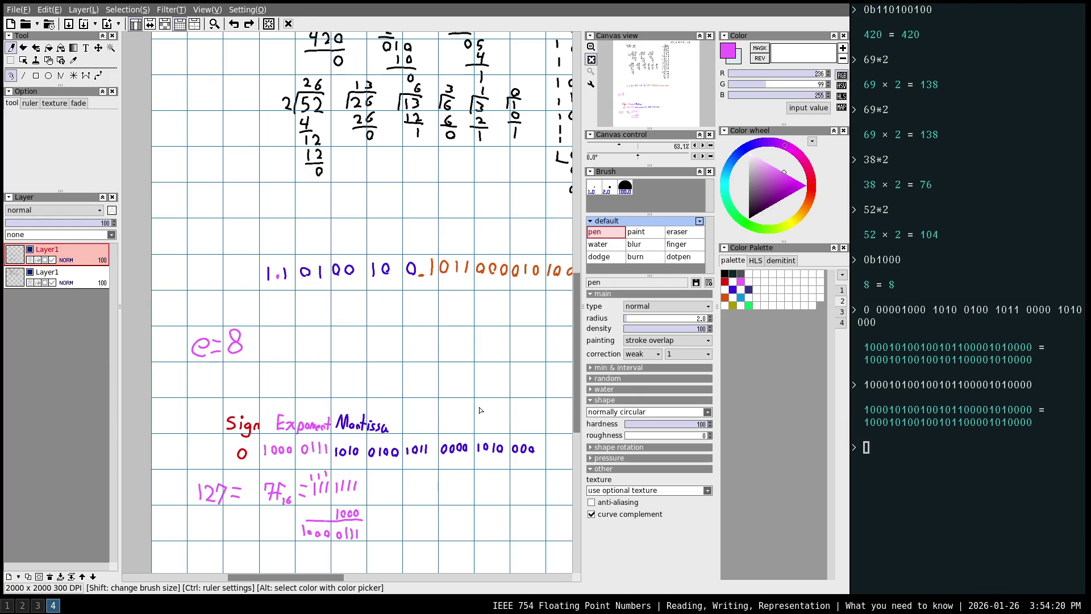
{"action": "key", "text": "super+3"}
Paste the bits as a /* */ comment in main.c and correct the exponent to 10000111.
{"action": "type", "text": "\"*p"}
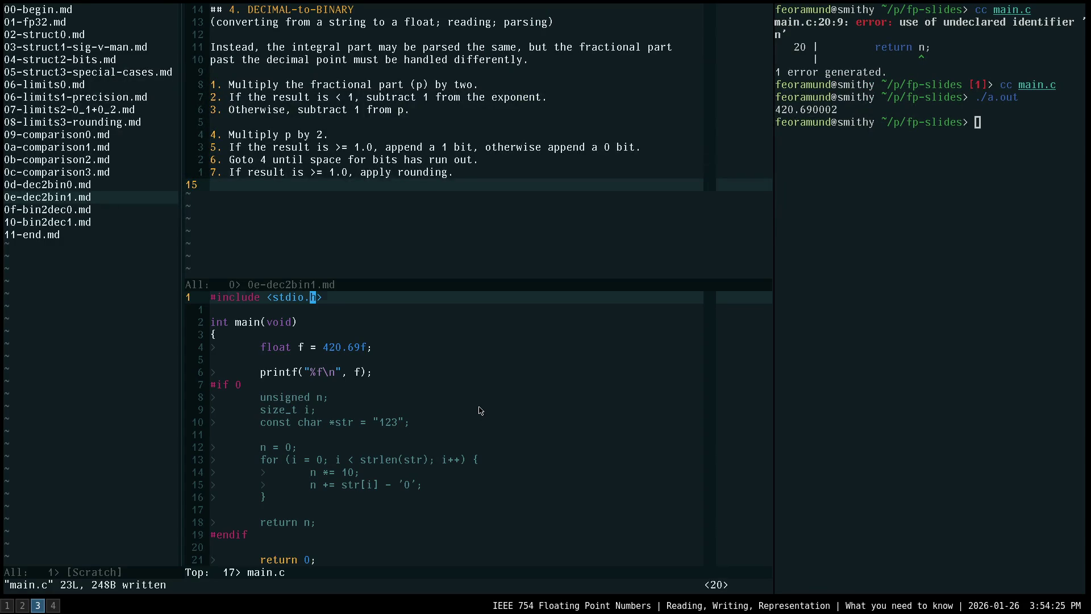
{"action": "type", "text": "gcc"}
{"action": "key", "text": "l"}
{"action": "key", "text": "l"}
{"action": "key", "text": "l"}
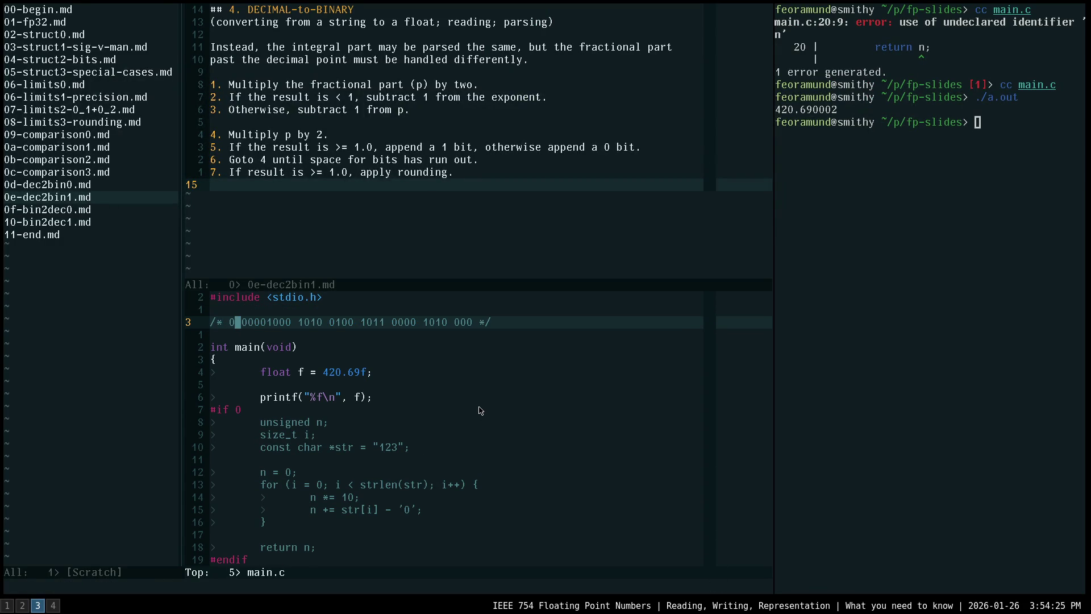
{"action": "key", "text": "x"}
{"action": "key", "text": "r"}
{"action": "key", "text": "1"}
{"action": "key", "text": "l"}
{"action": "key", "text": "l"}
{"action": "key", "text": "l"}
{"action": "key", "text": "l"}
{"action": "type", "text": "R0111"}
{"action": "key", "text": "Escape"}
{"action": "key", "text": "l"}
{"action": "key", "text": "x"}
{"action": "key", "text": "l"}
{"action": "key", "text": "l"}
{"action": "key", "text": "l"}
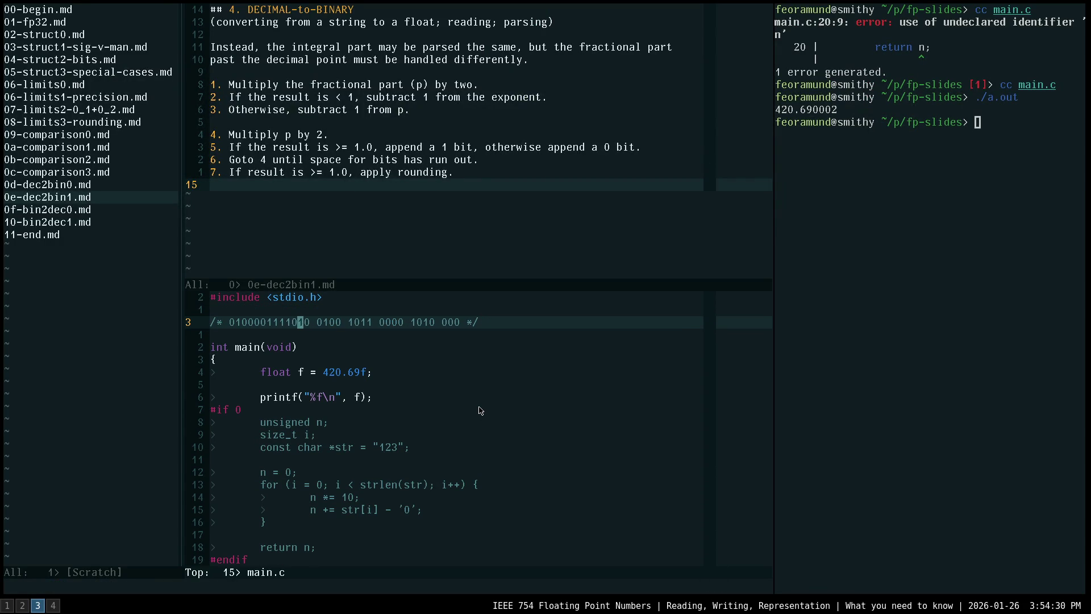
{"action": "key", "text": "x"}
{"action": "key", "text": "l"}
{"action": "key", "text": "l"}
{"action": "key", "text": "l"}
{"action": "key", "text": "x"}
{"action": "key", "text": "l"}
{"action": "key", "text": "l"}
{"action": "key", "text": "l"}
{"action": "key", "text": "l"}
{"action": "key", "text": "x"}
{"action": "key", "text": "l"}
{"action": "key", "text": "l"}
{"action": "key", "text": "l"}
{"action": "key", "text": "l"}
{"action": "key", "text": "x"}
{"action": "key", "text": "l"}
{"action": "key", "text": "l"}
{"action": "key", "text": "l"}
{"action": "key", "text": "h"}
{"action": "key", "text": "x"}
{"action": "key", "text": "0"}
{"action": "key", "text": "l"}
{"action": "key", "text": "l"}
{"action": "key", "text": "l"}
Yank the 32-bit string and return to the converter workspace.
{"action": "key", "text": "v"}
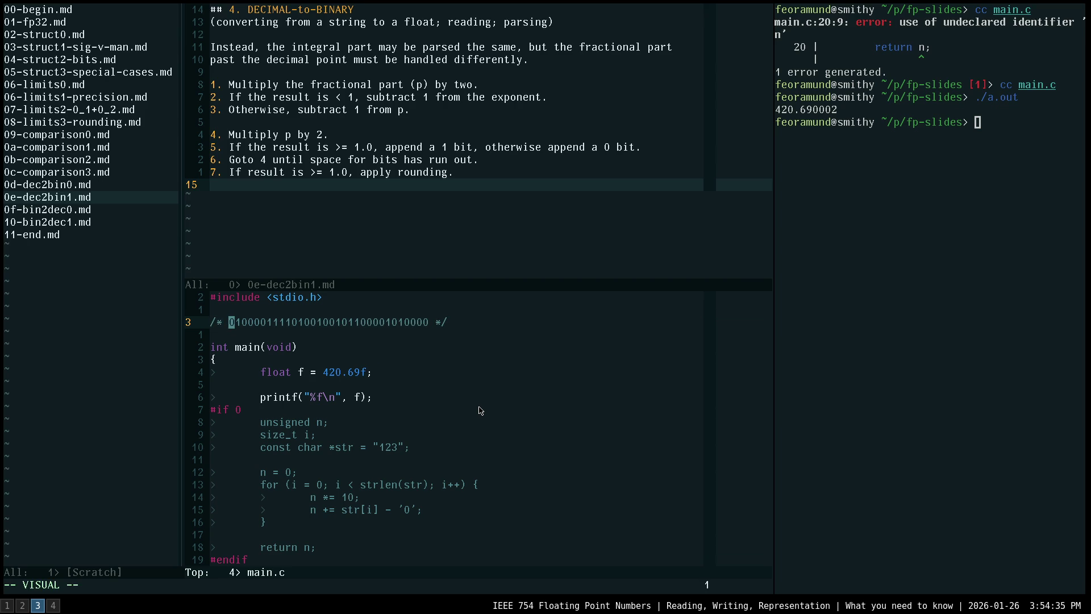
{"action": "key", "text": "e"}
{"action": "key", "text": "Escape"}
{"action": "key", "text": "g"}
{"action": "key", "text": "v"}
{"action": "key", "text": "y"}
{"action": "key", "text": "super+2"}
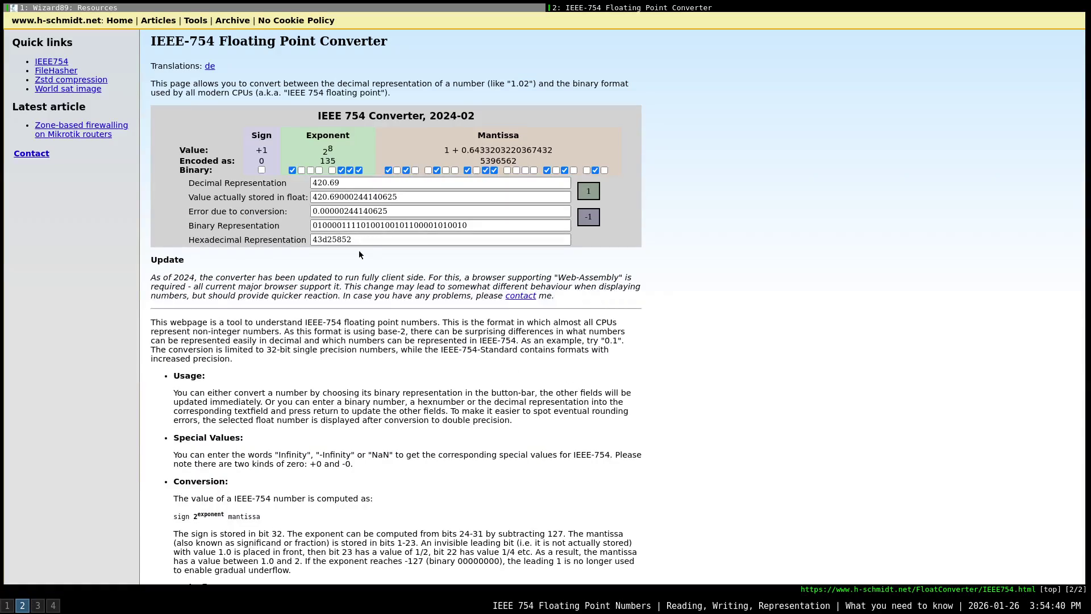
Paste the 32-bit pattern as Binary Representation, giving 420.68994 (hex 43d25850), then open a new terminal.
{"action": "left_click", "coordinate": [386, 225]}
{"action": "key", "text": "ctrl+a"}
{"action": "key", "text": "ctrl+v"}
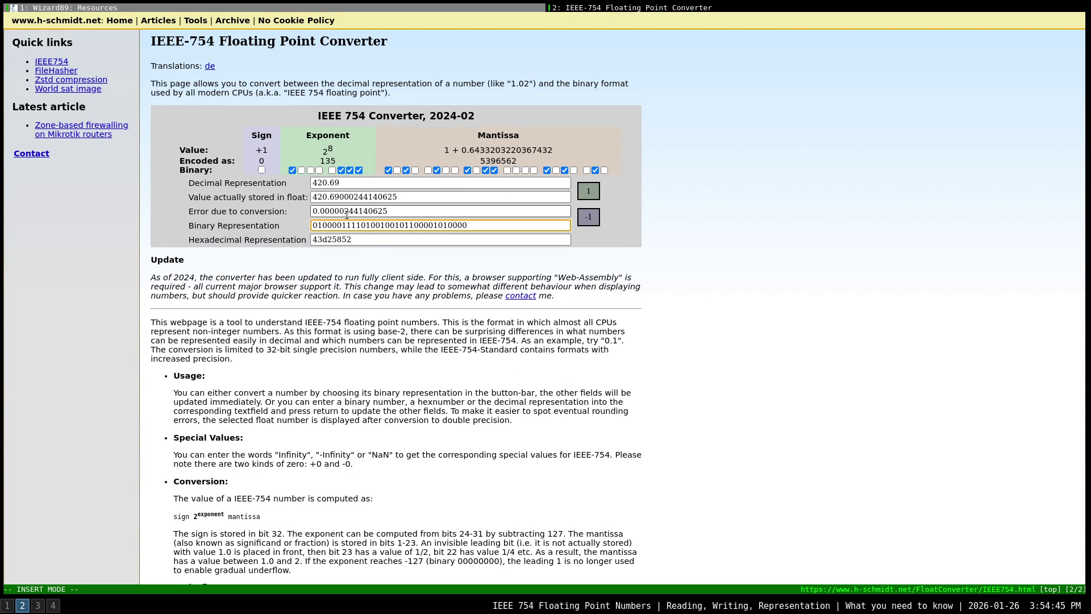
{"action": "key", "text": "Return"}
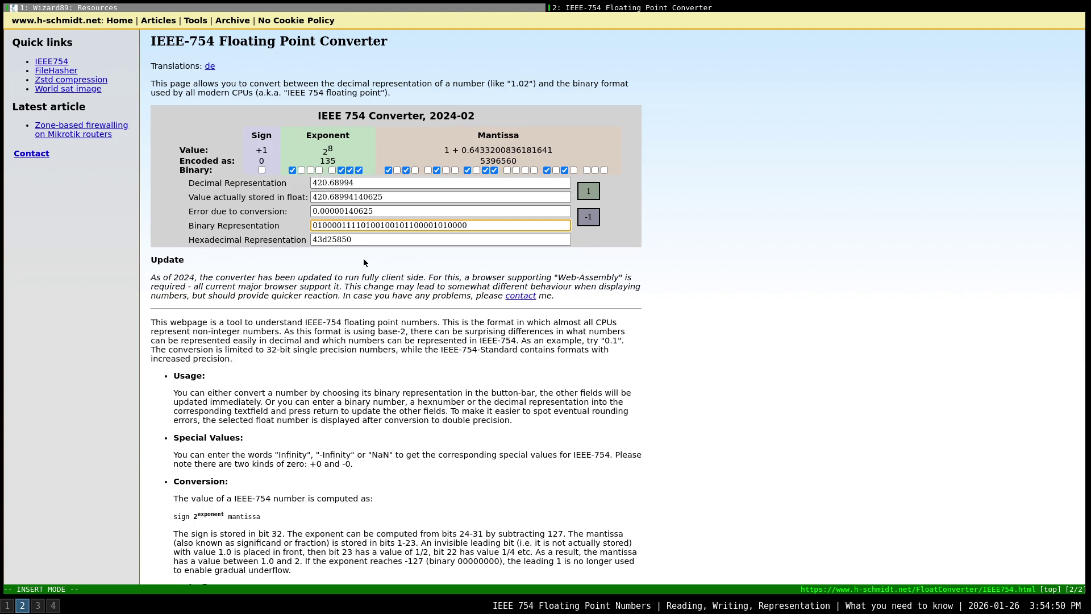
{"action": "key", "text": "Escape"}
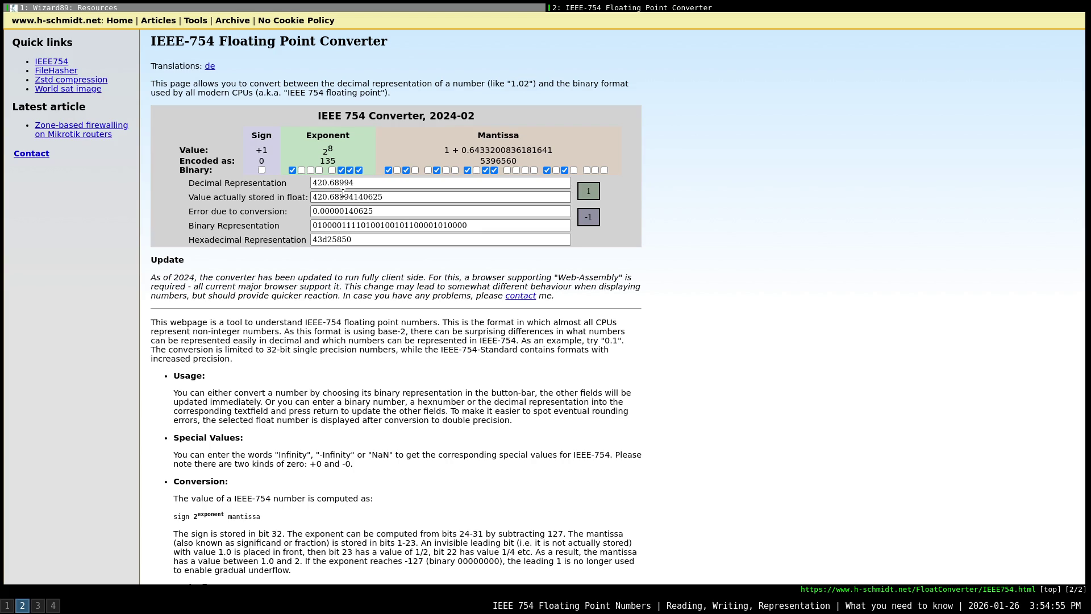
{"action": "key", "text": "super+Return"}
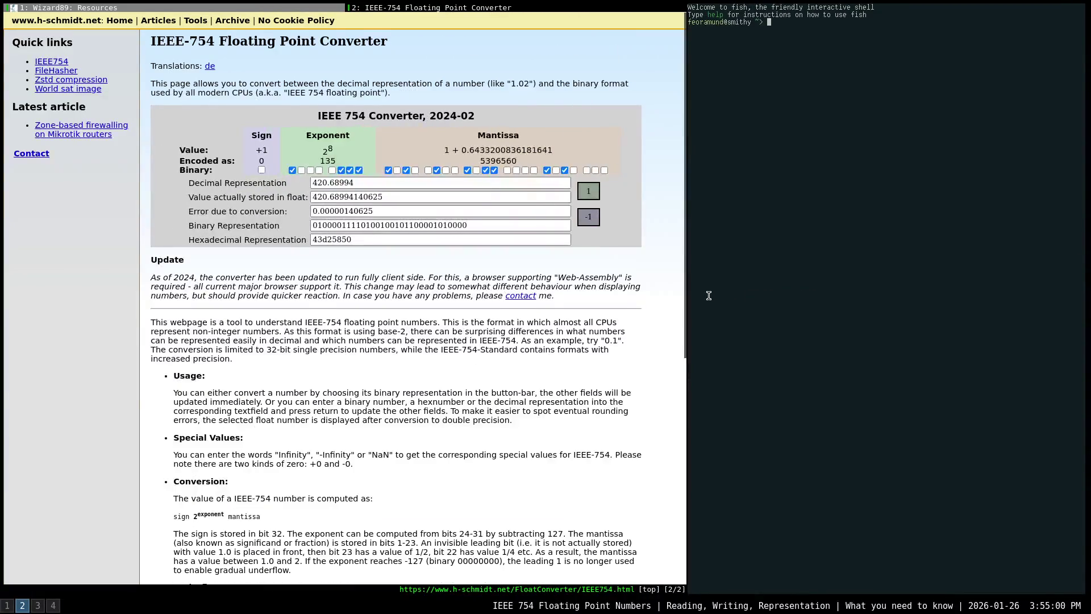
Start qalc and compute 420.69 minus the neighbouring float 420.68994, giving 0.00006.
{"action": "type", "text": "qalc"}
{"action": "key", "text": "Return"}
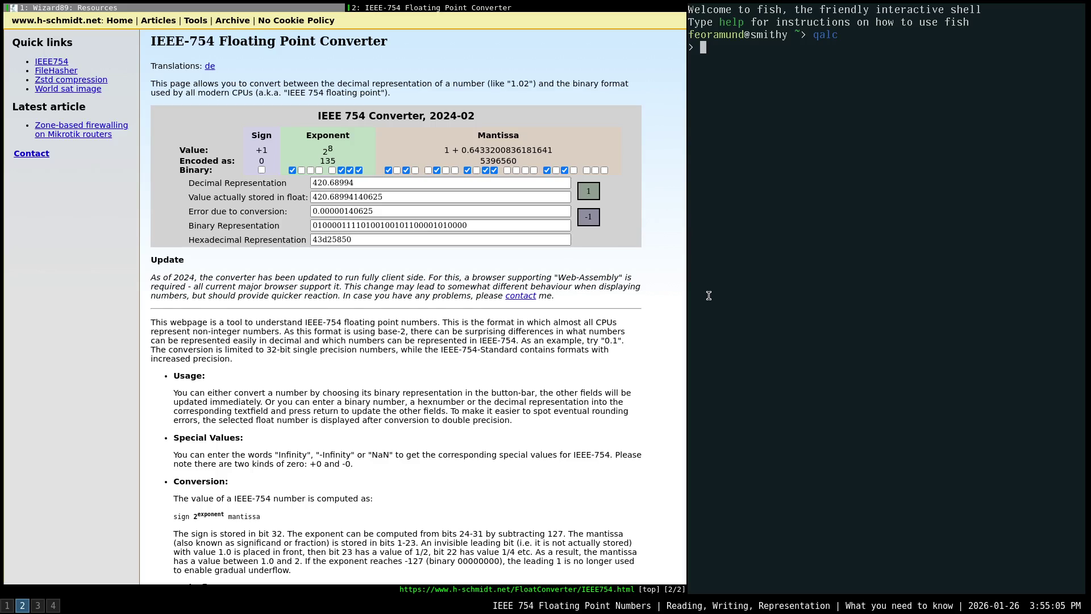
{"action": "double_click", "coordinate": [359, 181]}
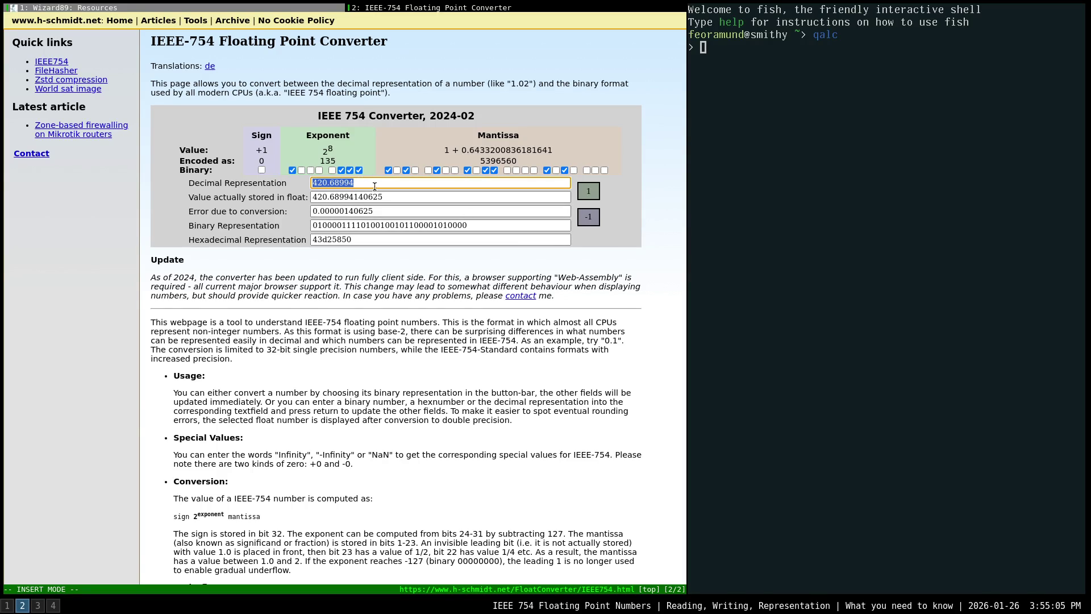
{"action": "left_click", "coordinate": [801, 191]}
{"action": "type", "text": "420.69 -"}
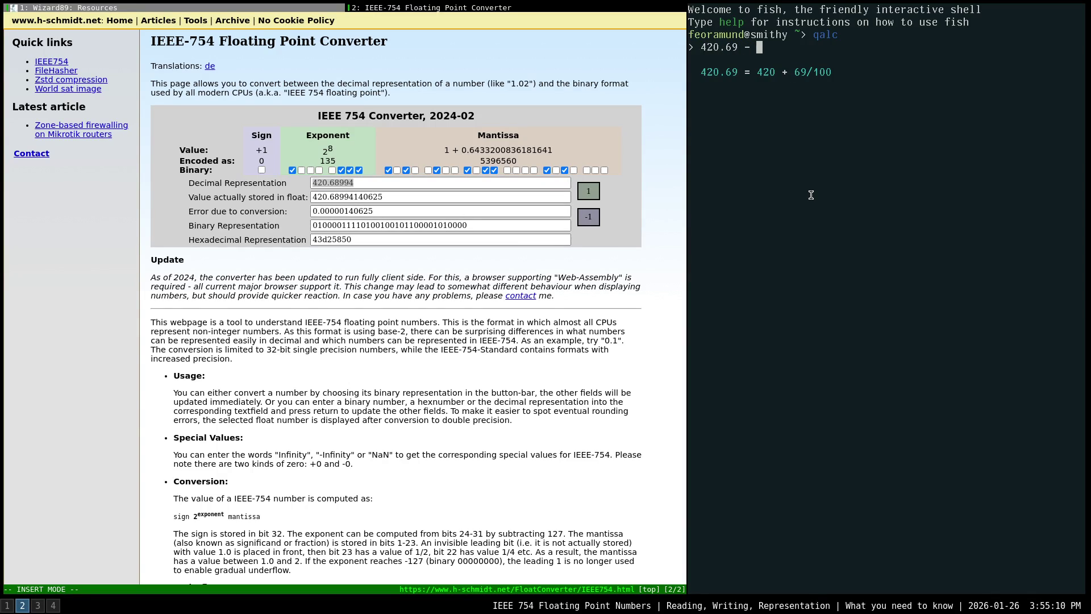
{"action": "middle_click", "coordinate": [811, 195]}
{"action": "key", "text": "Return"}
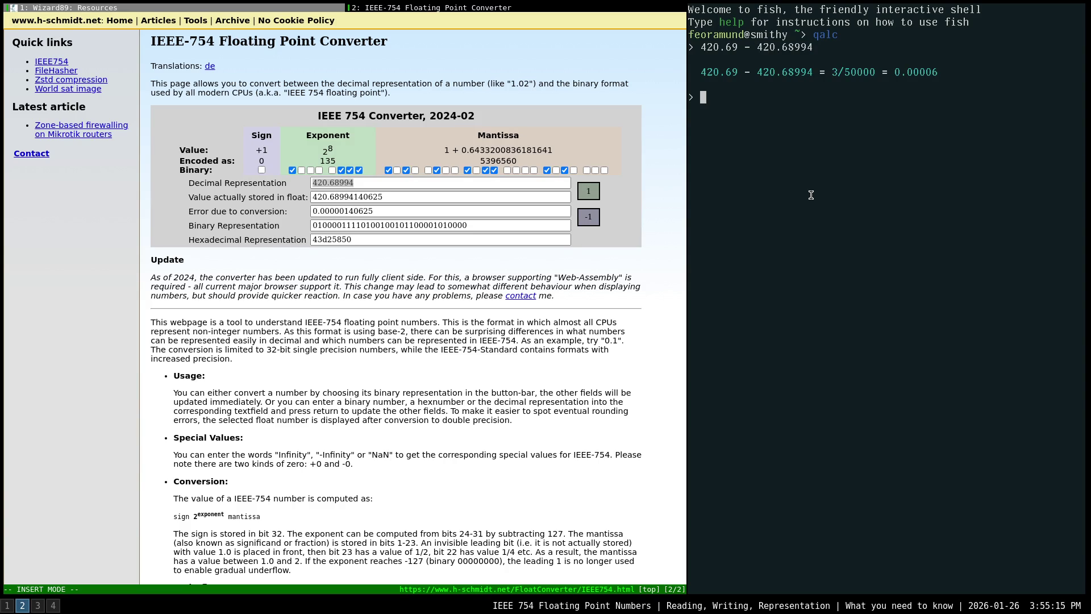
Step the converter's float up and down one value, ending back at 420.69.
{"action": "left_click_drag", "start_coordinate": [430, 322], "coordinate": [439, 305]}
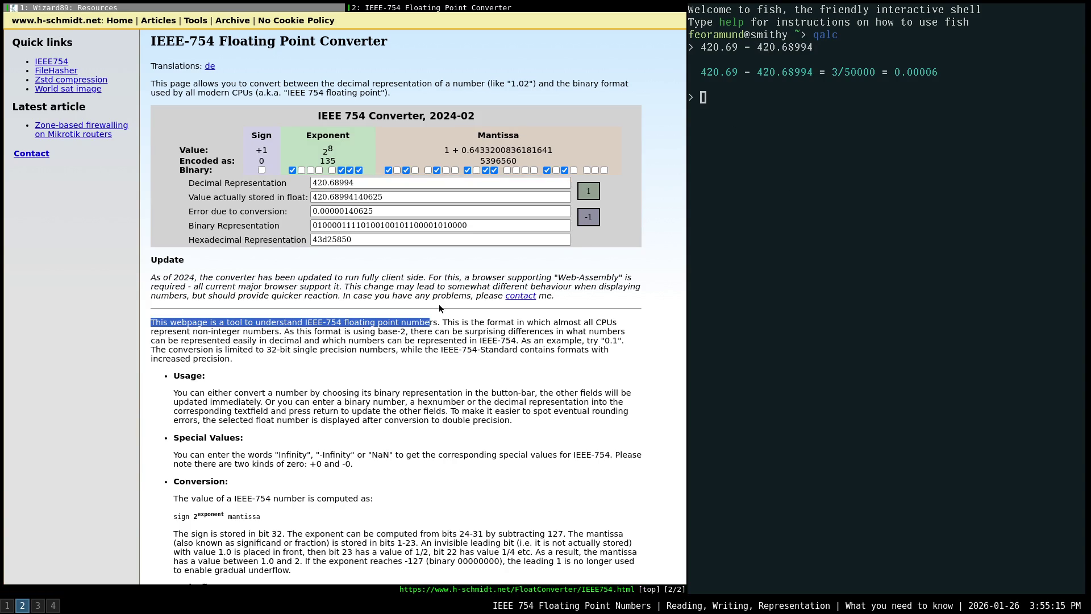
{"action": "left_click", "coordinate": [608, 206]}
{"action": "left_click", "coordinate": [592, 195]}
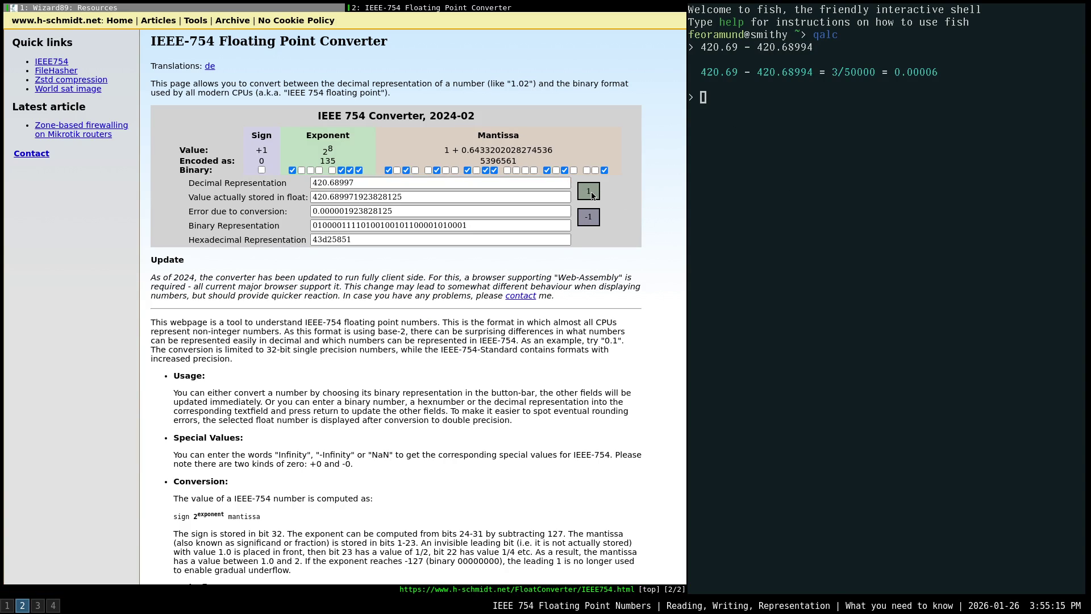
{"action": "left_click", "coordinate": [591, 199]}
{"action": "left_click", "coordinate": [591, 225]}
{"action": "left_click", "coordinate": [596, 194]}
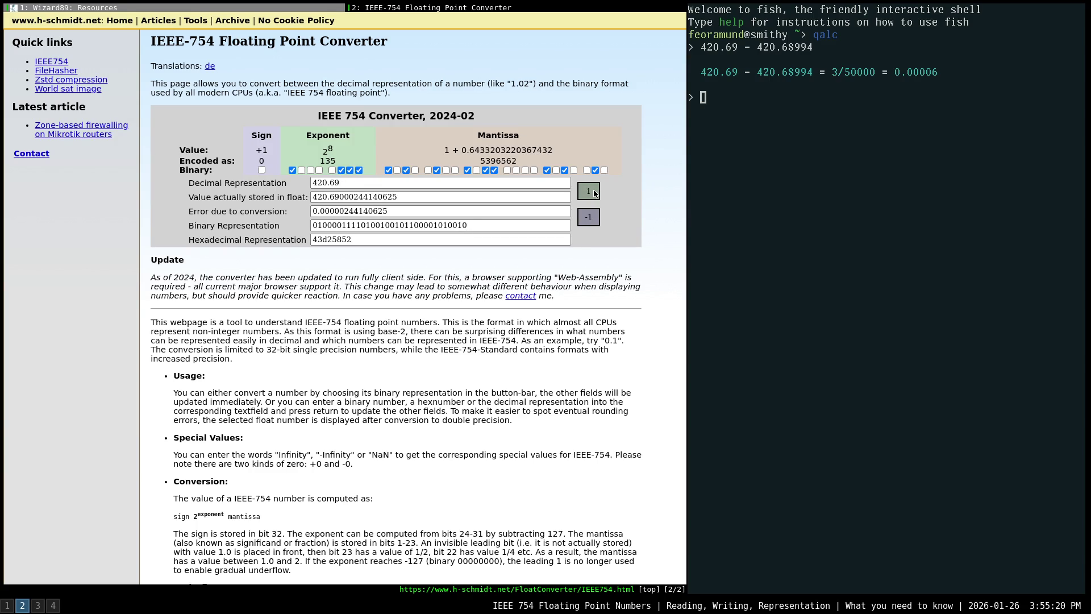
Compute 420.69 − 420.69000244140625 in qalc, pasting the converter's stored value.
{"action": "triple_click", "coordinate": [416, 196]}
{"action": "left_click", "coordinate": [424, 279]}
{"action": "type", "text": "420.69 "}
{"action": "type", "text": "- 420.69000244140625"}
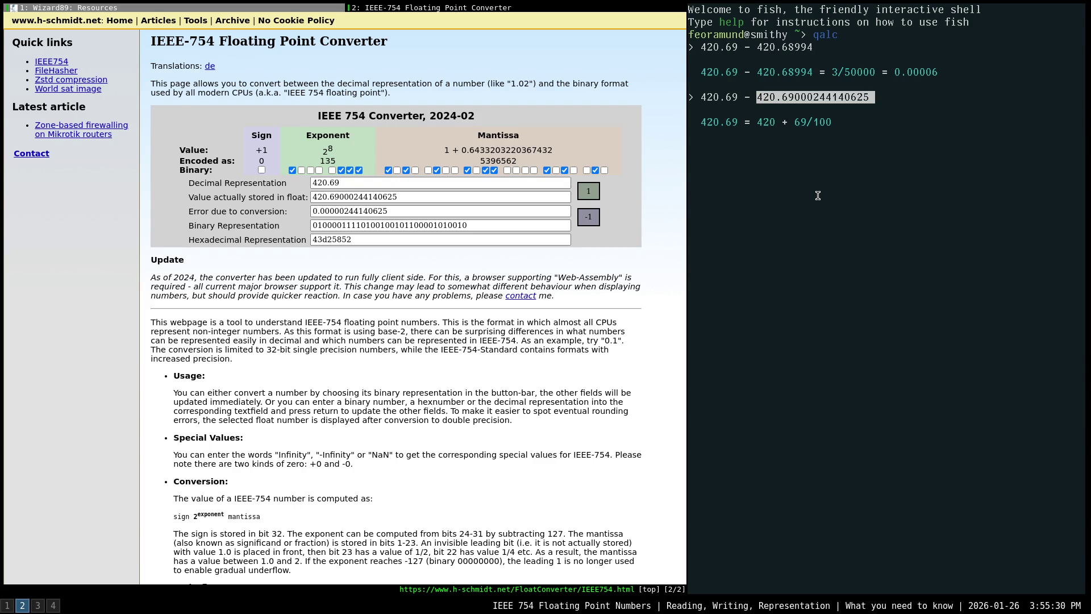
{"action": "middle_click", "coordinate": [818, 196]}
{"action": "key", "text": "Return"}
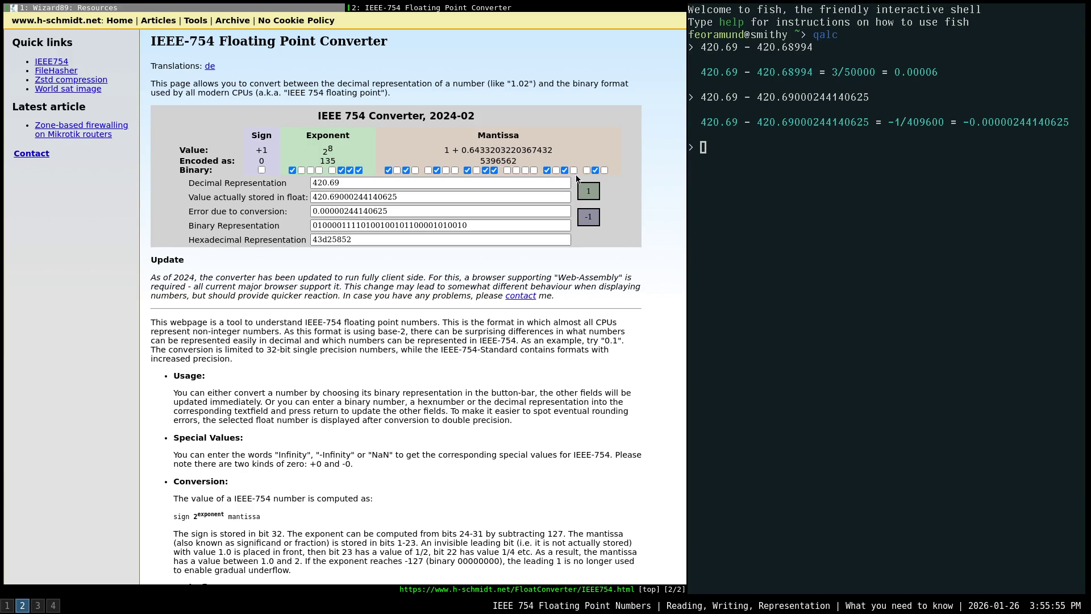
Step through neighbouring representable floats and return to the one nearest 420.69.
{"action": "left_click", "coordinate": [591, 193]}
{"action": "left_click", "coordinate": [589, 218]}
{"action": "left_click", "coordinate": [592, 222]}
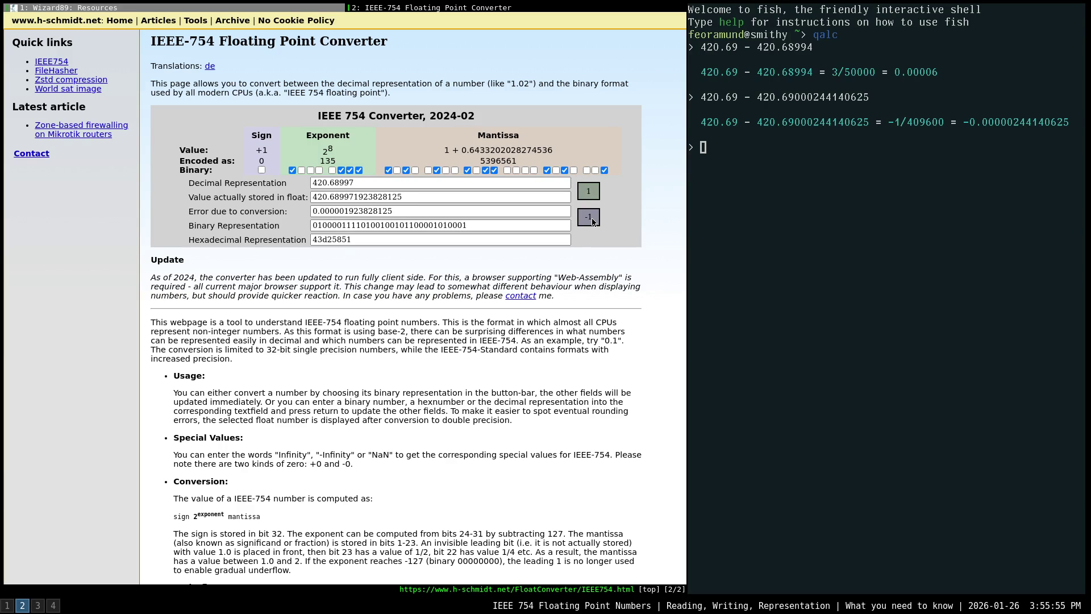
{"action": "left_click", "coordinate": [592, 195]}
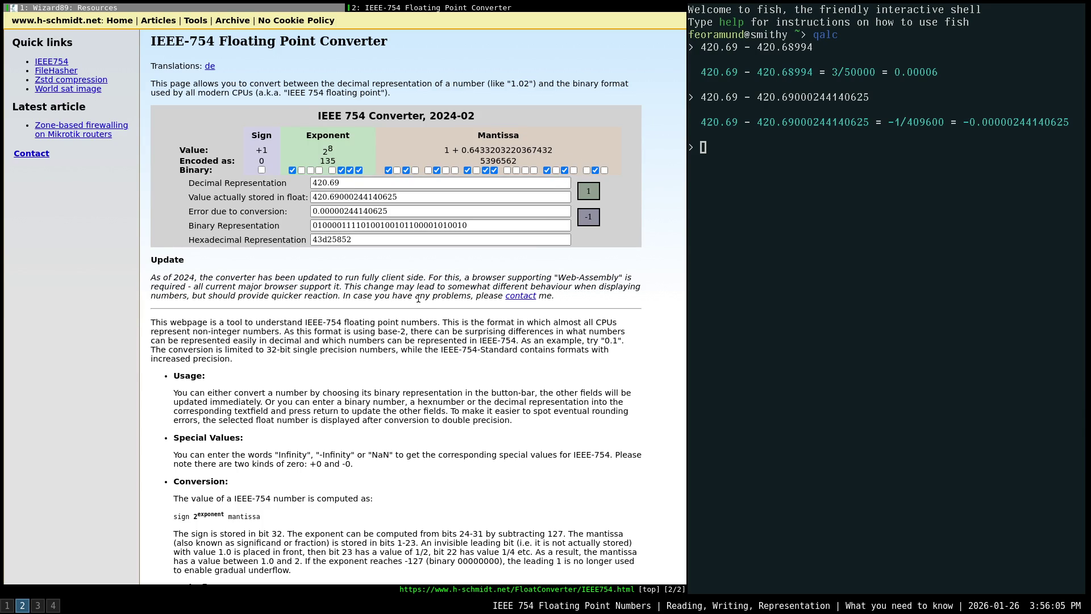
{"action": "key", "text": "super+4"}
Zoom the AzPainter canvas in on the handwritten .69 doubling column.
{"action": "scroll", "coordinate": [453, 165], "scroll_direction": "up", "scroll_amount": 2}
{"action": "scroll", "coordinate": [364, 278], "scroll_direction": "up", "scroll_amount": 3}
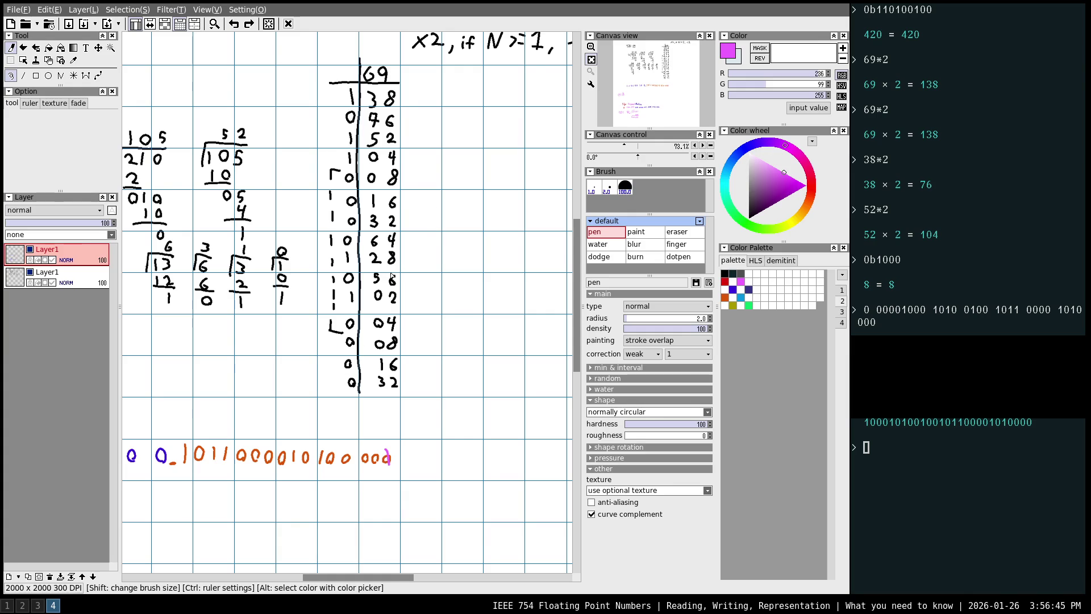
Clear qalc and check the first doublings: 69×2, 38×2 and 76×2.
{"action": "left_click_drag", "start_coordinate": [379, 313], "coordinate": [330, 359]}
{"action": "type", "text": "clear"}
{"action": "key", "text": "Return"}
{"action": "type", "text": "69"}
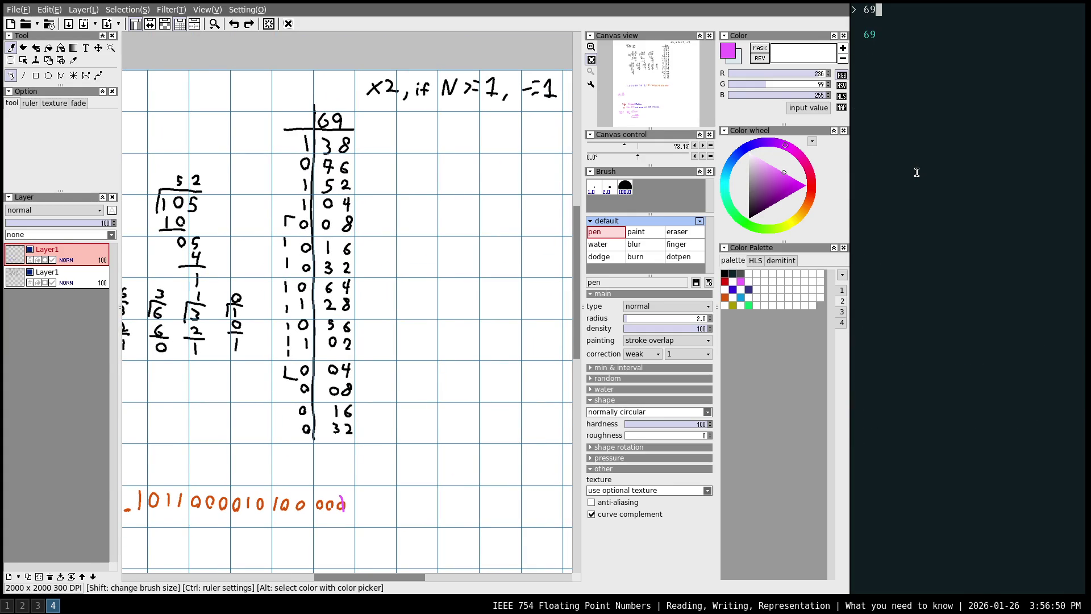
{"action": "type", "text": " * 2"}
{"action": "key", "text": "Return"}
{"action": "type", "text": "38*2"}
{"action": "key", "text": "Return"}
{"action": "type", "text": "75"}
{"action": "type", "text": "*2"}
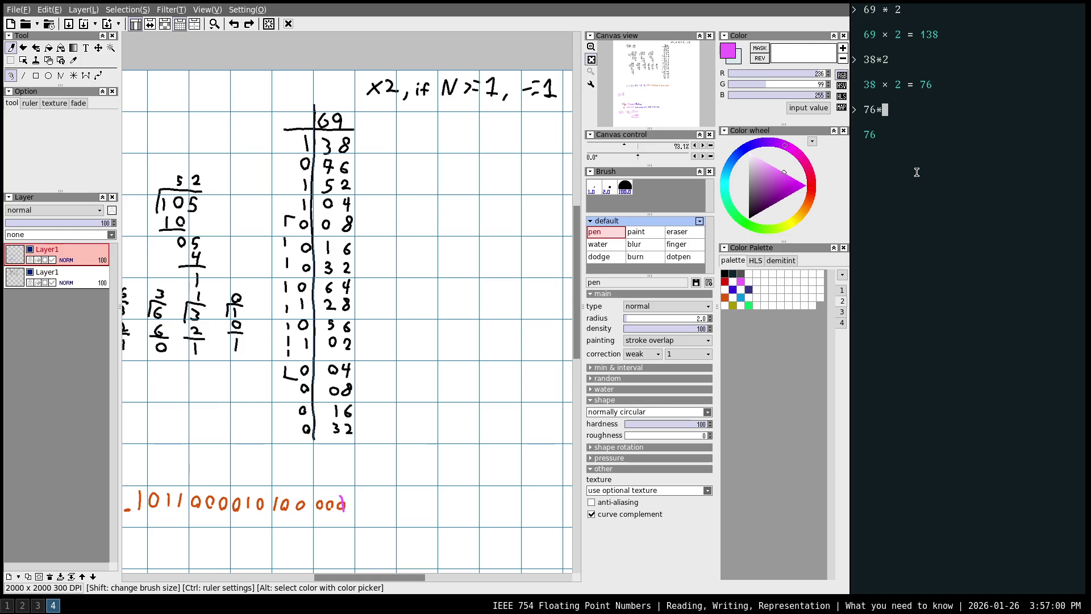
{"action": "key", "text": "Return"}
Check the remaining doublings in qalc: 52×2, 4×2, 8×2, 32×2 and 64×2.
{"action": "type", "text": "52*2"}
{"action": "key", "text": "Return"}
{"action": "type", "text": "4*2"}
{"action": "key", "text": "Return"}
{"action": "type", "text": "8*2"}
{"action": "key", "text": "Return"}
{"action": "type", "text": "32*2"}
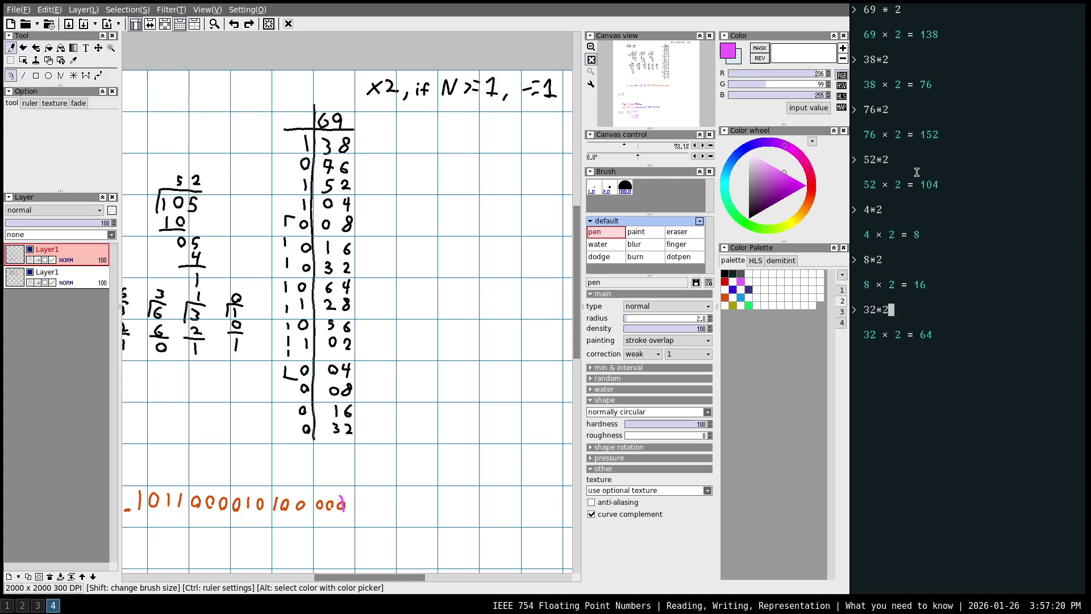
{"action": "key", "text": "Return"}
{"action": "type", "text": "64*2"}
{"action": "key", "text": "Return"}
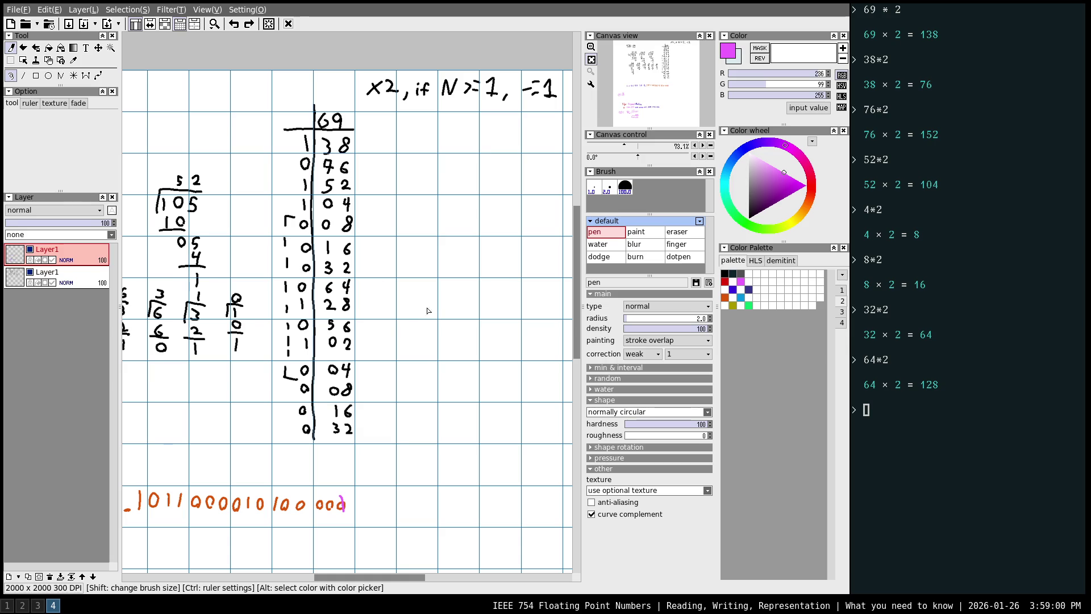
{"action": "scroll", "coordinate": [409, 289], "scroll_direction": "down", "scroll_amount": 3}
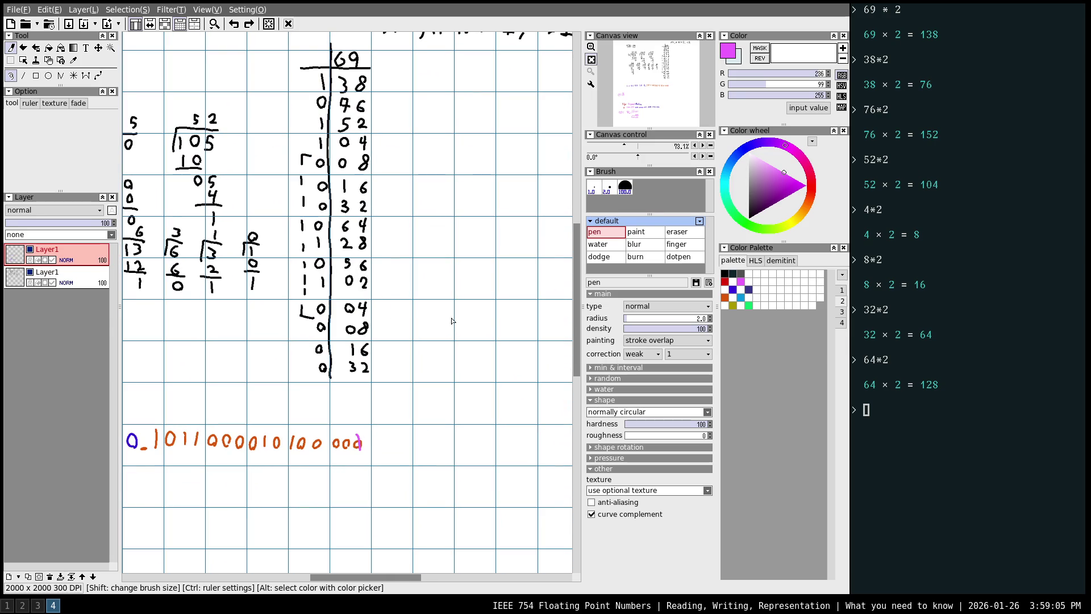
{"action": "left_click_drag", "start_coordinate": [402, 288], "coordinate": [377, 310]}
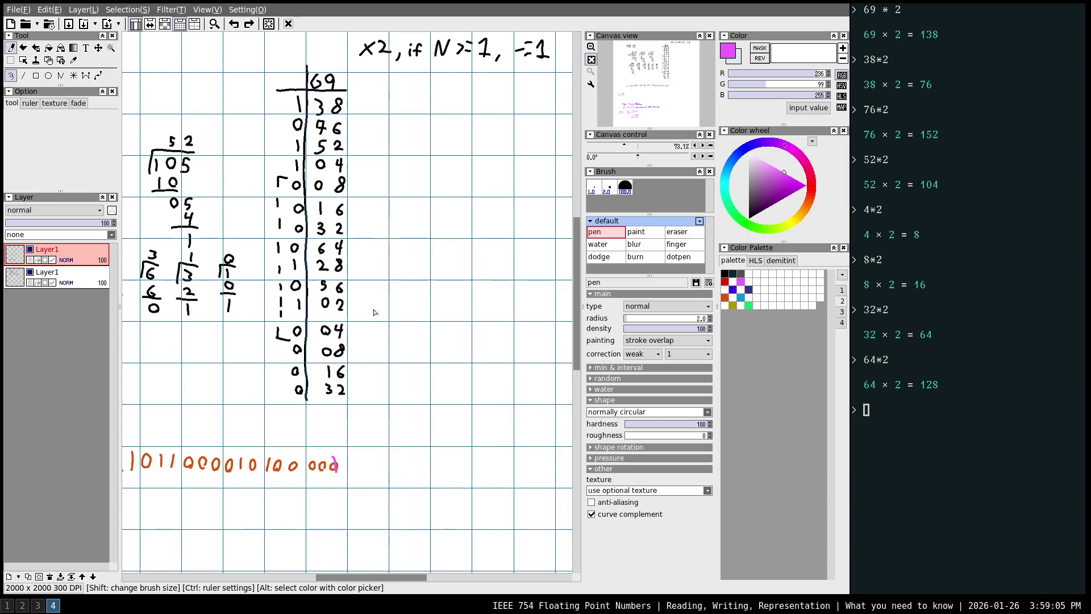
Zoom the canvas to 100% and recentre the doubling column.
{"action": "left_click", "coordinate": [703, 146]}
{"action": "left_click", "coordinate": [703, 145]}
{"action": "left_click", "coordinate": [703, 145]}
{"action": "left_click", "coordinate": [703, 146]}
{"action": "left_click", "coordinate": [703, 146]}
{"action": "left_click_drag", "start_coordinate": [433, 258], "coordinate": [446, 310]}
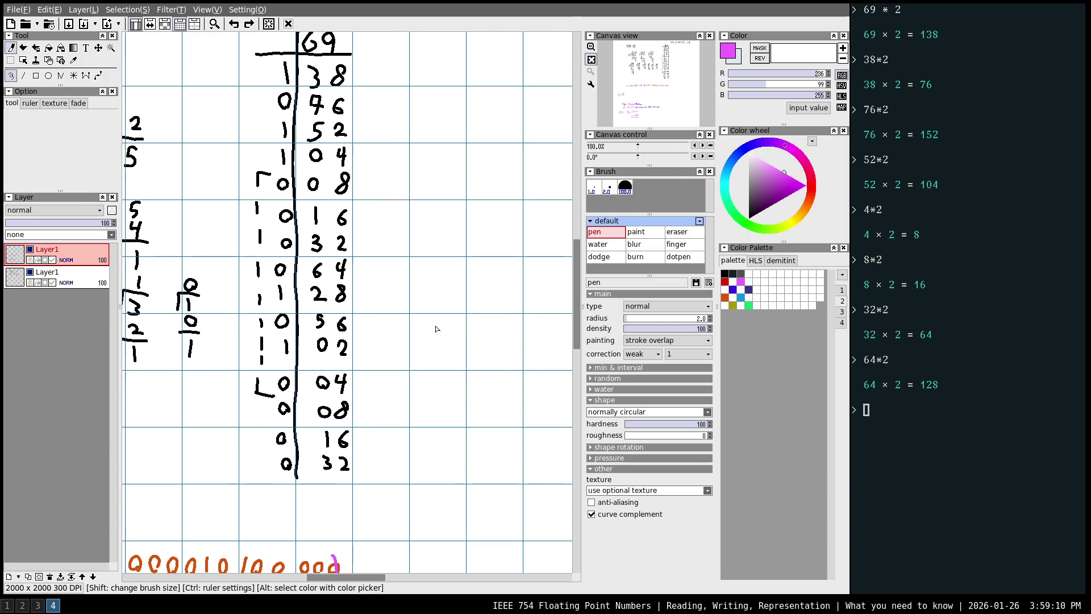
Confirm 56×2=112 in qalc, then select a smaller eraser.
{"action": "type", "text": "56*2"}
{"action": "key", "text": "Return"}
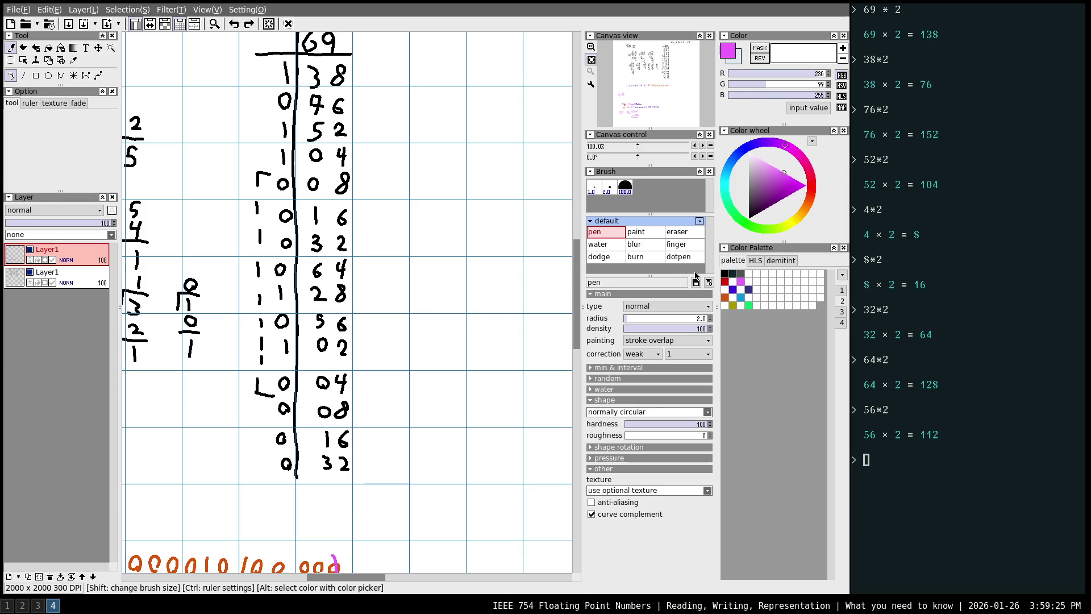
{"action": "left_click", "coordinate": [688, 234]}
{"action": "left_click", "coordinate": [631, 319]}
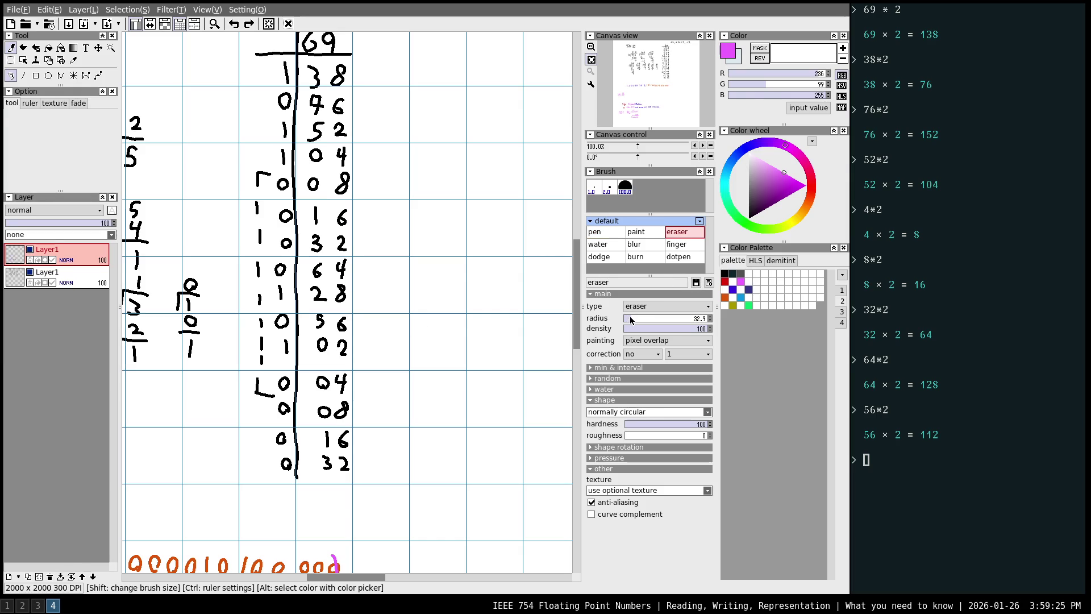
On the bottom layer, erase the 0 and write a black 1 so the row reads 112.
{"action": "left_click_drag", "start_coordinate": [631, 319], "coordinate": [627, 321]}
{"action": "left_click", "coordinate": [88, 277]}
{"action": "left_click_drag", "start_coordinate": [320, 339], "coordinate": [324, 350]}
{"action": "left_click", "coordinate": [596, 233]}
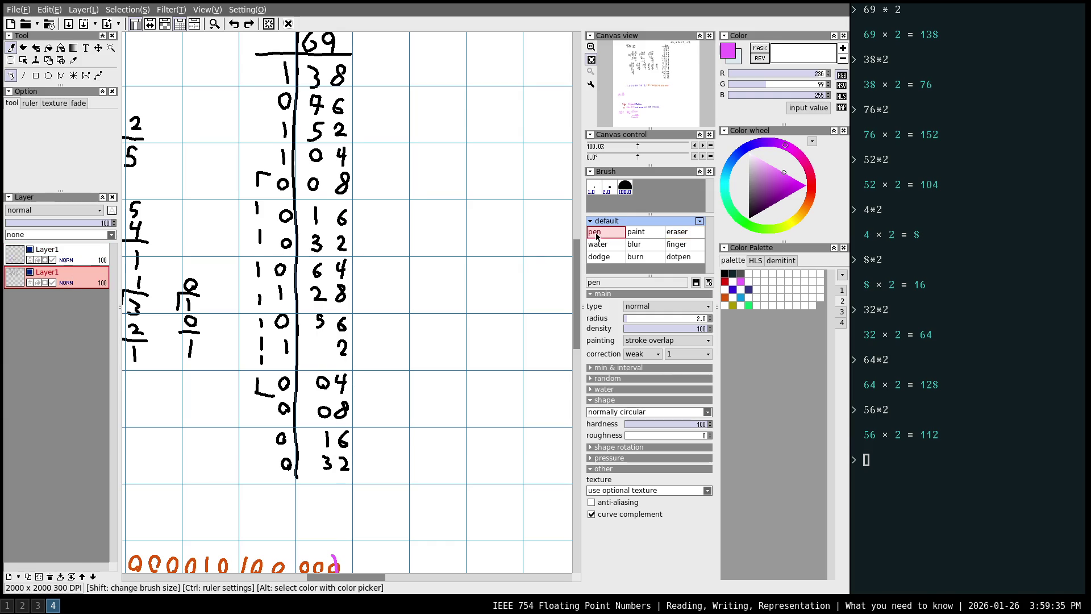
{"action": "left_click_drag", "start_coordinate": [321, 338], "coordinate": [321, 351]}
{"action": "key", "text": "ctrl+z"}
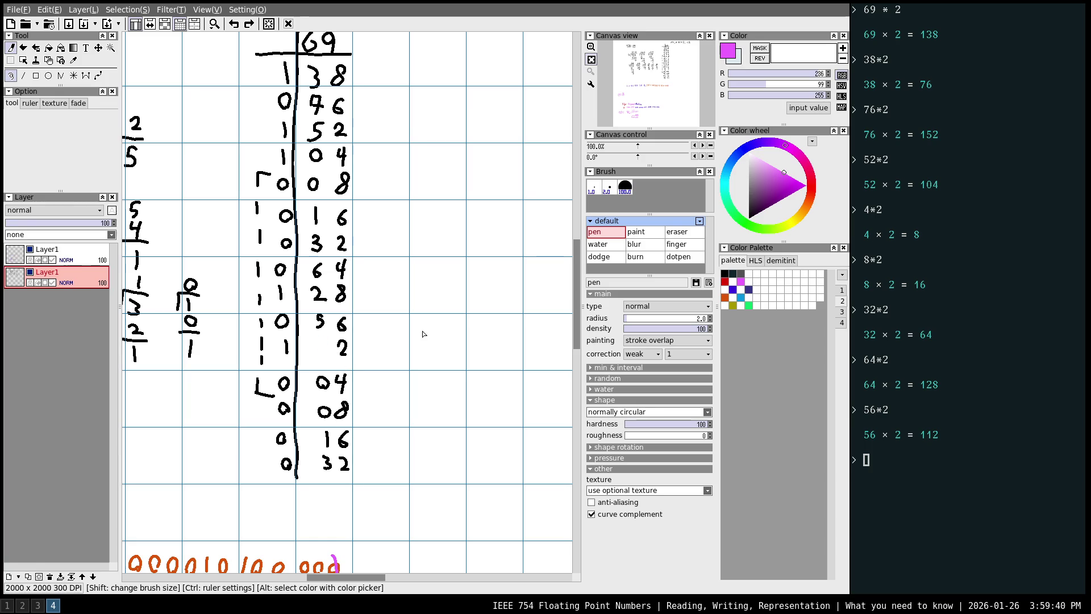
{"action": "left_click", "coordinate": [725, 275]}
{"action": "left_click_drag", "start_coordinate": [322, 340], "coordinate": [321, 355]}
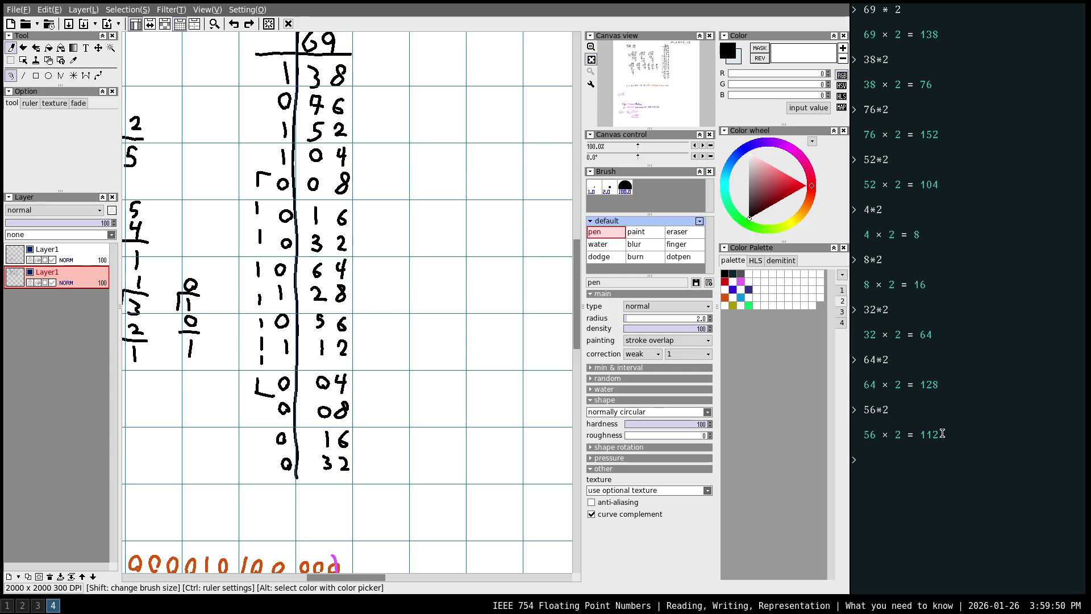
Recheck 56×2=112 and compute 12×2=24 in qalc.
{"action": "type", "text": "56*2"}
{"action": "key", "text": "Return"}
{"action": "type", "text": "12*2"}
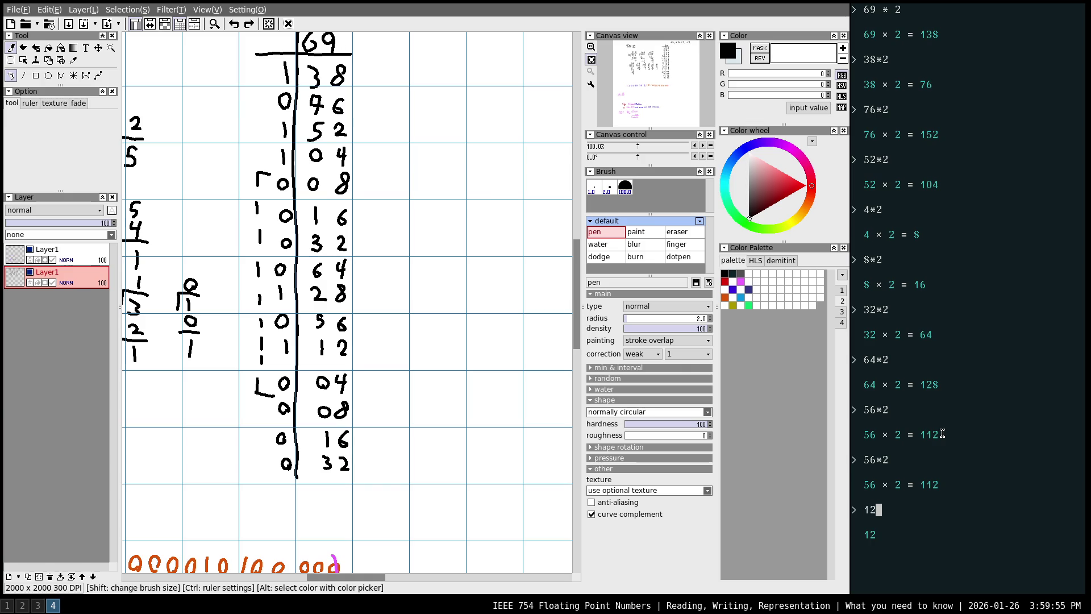
{"action": "key", "text": "Return"}
{"action": "left_click", "coordinate": [670, 236]}
Resize the eraser to about 24.8 and erase the old 04, 08, 16 and 32 values.
{"action": "left_click_drag", "start_coordinate": [317, 382], "coordinate": [320, 381]}
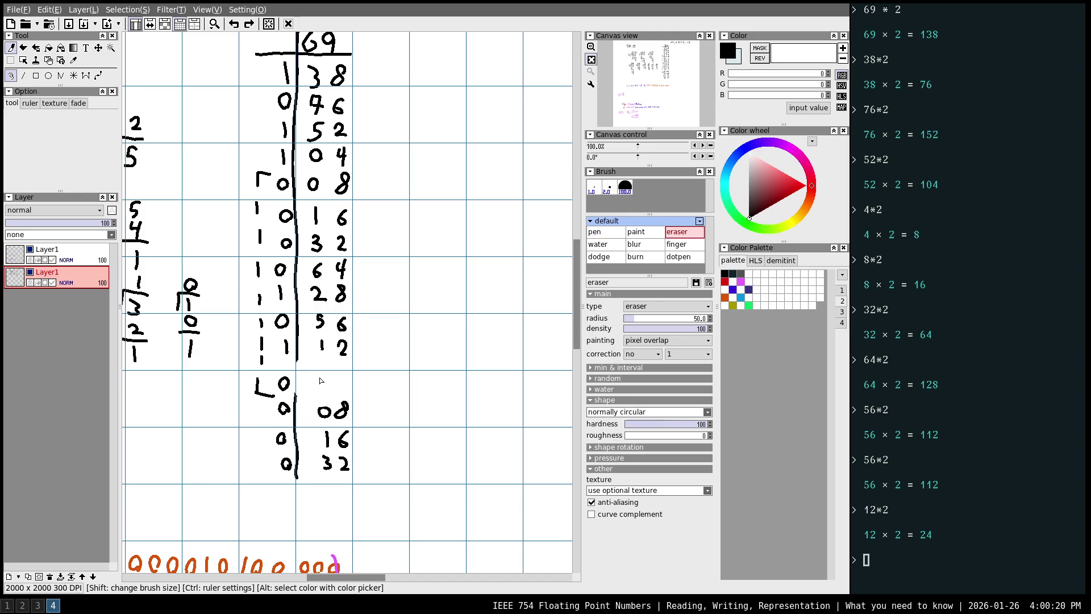
{"action": "key", "text": "ctrl+z"}
{"action": "left_click", "coordinate": [629, 319]}
{"action": "left_click", "coordinate": [629, 319]}
{"action": "mouse_move", "coordinate": [333, 400]}
{"action": "left_mouse_down"}
{"action": "mouse_move", "coordinate": [341, 383]}
{"action": "mouse_move", "coordinate": [327, 403]}
{"action": "mouse_move", "coordinate": [329, 475]}
{"action": "mouse_move", "coordinate": [345, 409]}
{"action": "left_mouse_up"}
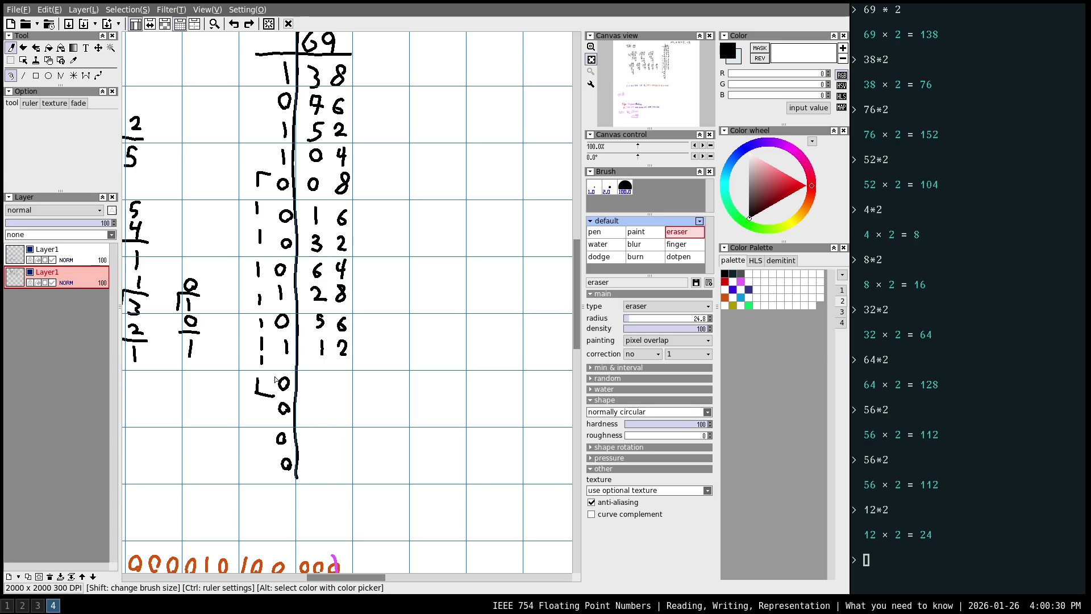
Erase the leftover 0, stray 1s and the old column of bit digits.
{"action": "mouse_move", "coordinate": [274, 380]}
{"action": "left_mouse_down"}
{"action": "mouse_move", "coordinate": [287, 465]}
{"action": "mouse_move", "coordinate": [278, 468]}
{"action": "left_mouse_up"}
{"action": "left_click_drag", "start_coordinate": [274, 408], "coordinate": [251, 346]}
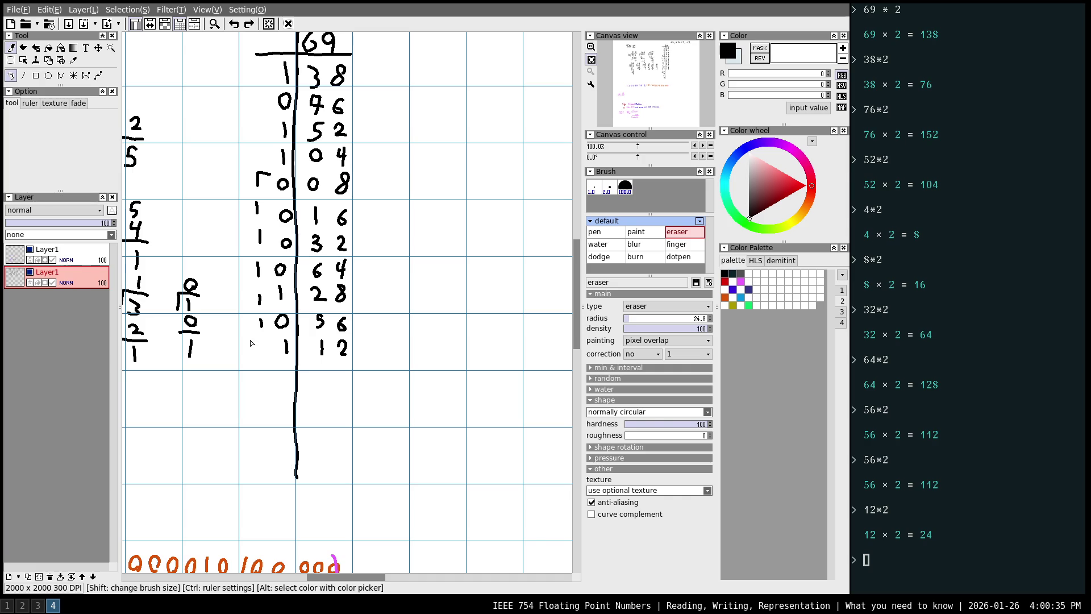
{"action": "left_click_drag", "start_coordinate": [250, 308], "coordinate": [260, 180]}
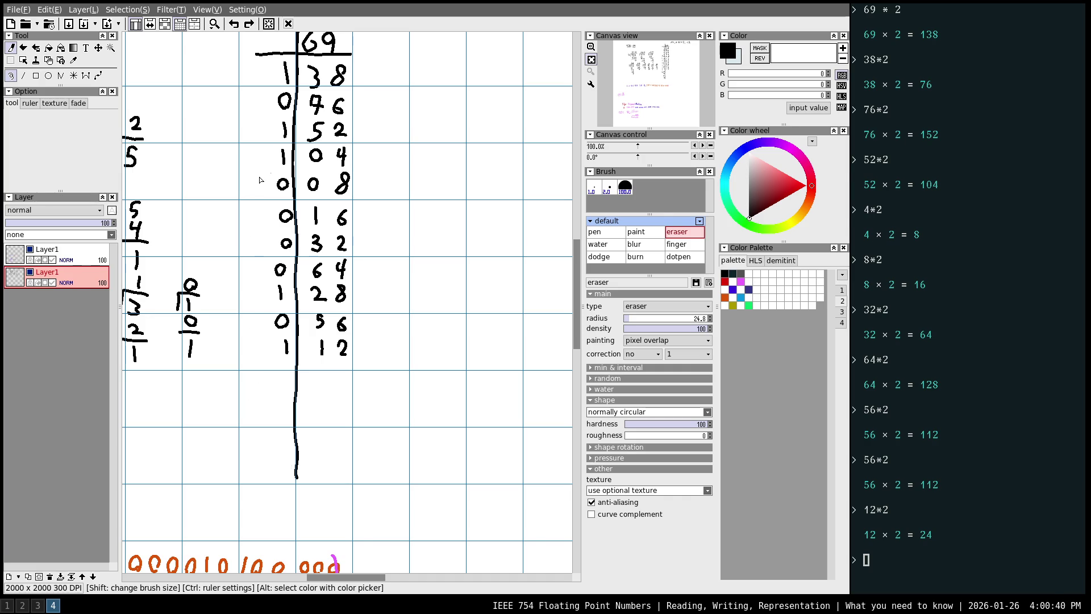
{"action": "left_click", "coordinate": [605, 233]}
{"action": "mouse_move", "coordinate": [369, 362]}
{"action": "left_mouse_down"}
{"action": "mouse_move", "coordinate": [381, 330]}
{"action": "mouse_move", "coordinate": [336, 374]}
{"action": "left_mouse_up"}
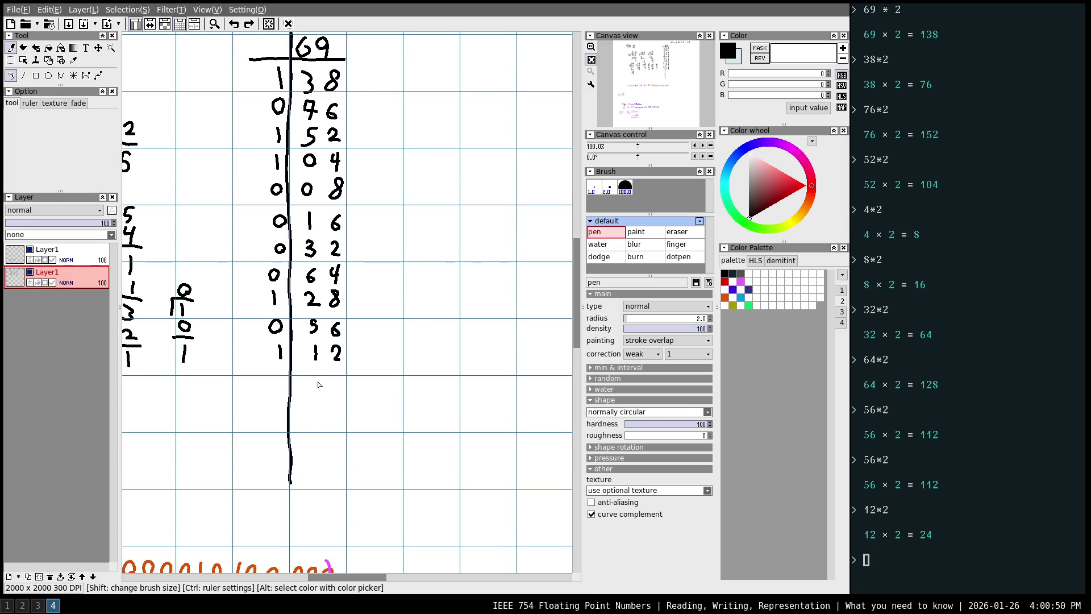
Write rows 024, 048 and 096 with their 0 bits, checking 48×2=96 in qalc.
{"action": "mouse_move", "coordinate": [334, 381]}
{"action": "left_mouse_down"}
{"action": "mouse_move", "coordinate": [339, 397]}
{"action": "mouse_move", "coordinate": [320, 398]}
{"action": "left_mouse_up"}
{"action": "mouse_move", "coordinate": [281, 385]}
{"action": "left_mouse_down"}
{"action": "mouse_move", "coordinate": [284, 400]}
{"action": "mouse_move", "coordinate": [280, 383]}
{"action": "left_mouse_up"}
{"action": "mouse_move", "coordinate": [340, 417]}
{"action": "left_mouse_down"}
{"action": "mouse_move", "coordinate": [316, 428]}
{"action": "mouse_move", "coordinate": [276, 414]}
{"action": "left_mouse_up"}
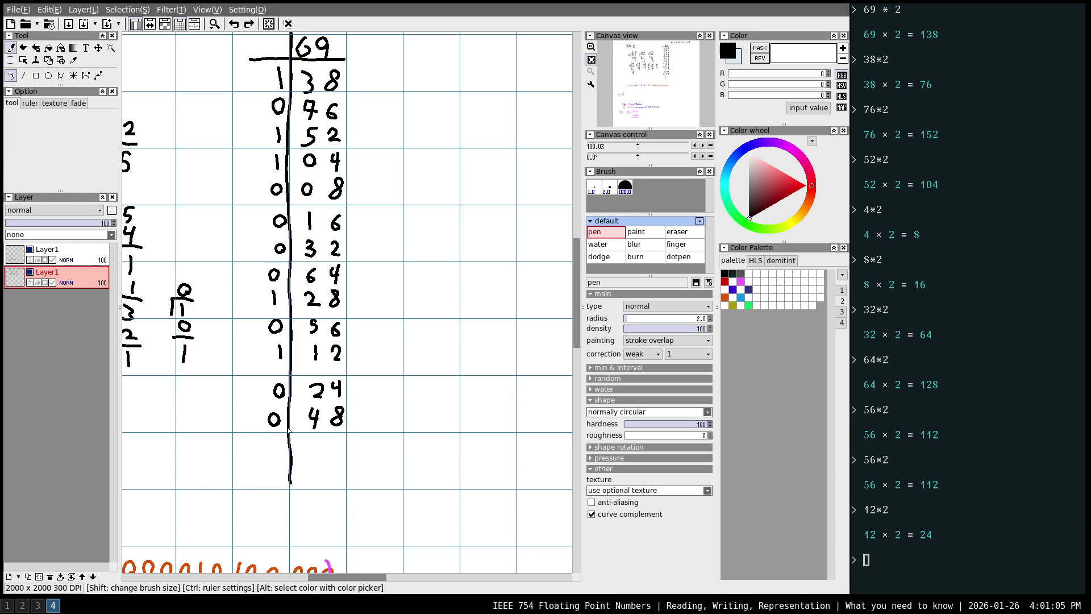
{"action": "mouse_move", "coordinate": [340, 448]}
{"action": "left_mouse_down"}
{"action": "mouse_move", "coordinate": [334, 467]}
{"action": "mouse_move", "coordinate": [320, 452]}
{"action": "mouse_move", "coordinate": [314, 466]}
{"action": "left_mouse_up"}
{"action": "type", "text": "48*2"}
{"action": "key", "text": "Return"}
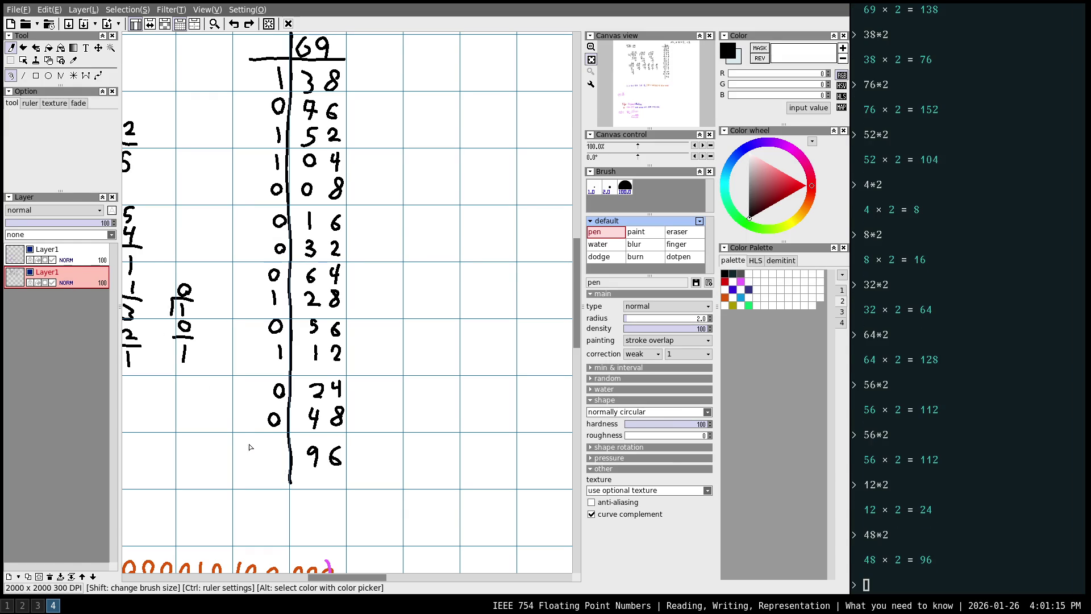
{"action": "mouse_move", "coordinate": [275, 461]}
{"action": "left_mouse_down"}
{"action": "mouse_move", "coordinate": [311, 443]}
{"action": "mouse_move", "coordinate": [325, 394]}
{"action": "left_mouse_up"}
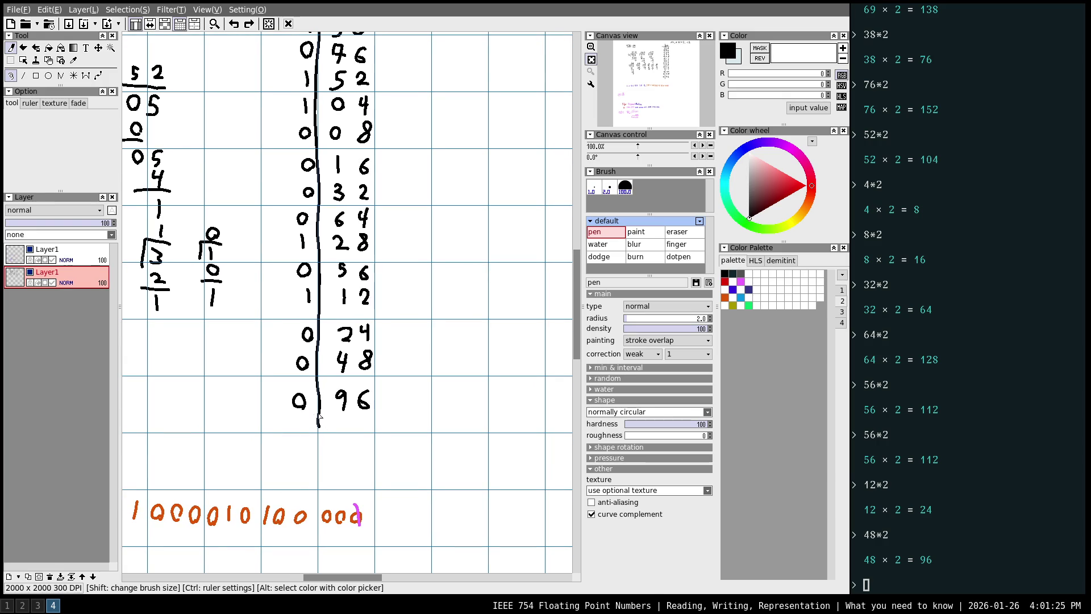
{"action": "mouse_move", "coordinate": [320, 417]}
{"action": "left_mouse_down"}
{"action": "mouse_move", "coordinate": [320, 453]}
{"action": "mouse_move", "coordinate": [363, 444]}
{"action": "mouse_move", "coordinate": [358, 452]}
{"action": "mouse_move", "coordinate": [370, 453]}
{"action": "mouse_move", "coordinate": [348, 441]}
{"action": "mouse_move", "coordinate": [343, 458]}
{"action": "left_mouse_up"}
{"action": "key", "text": "ctrl+z"}
Compute 96×2=192, write the 192 row, extend the divider, and add the 1 | 84 row.
{"action": "type", "text": "9"}
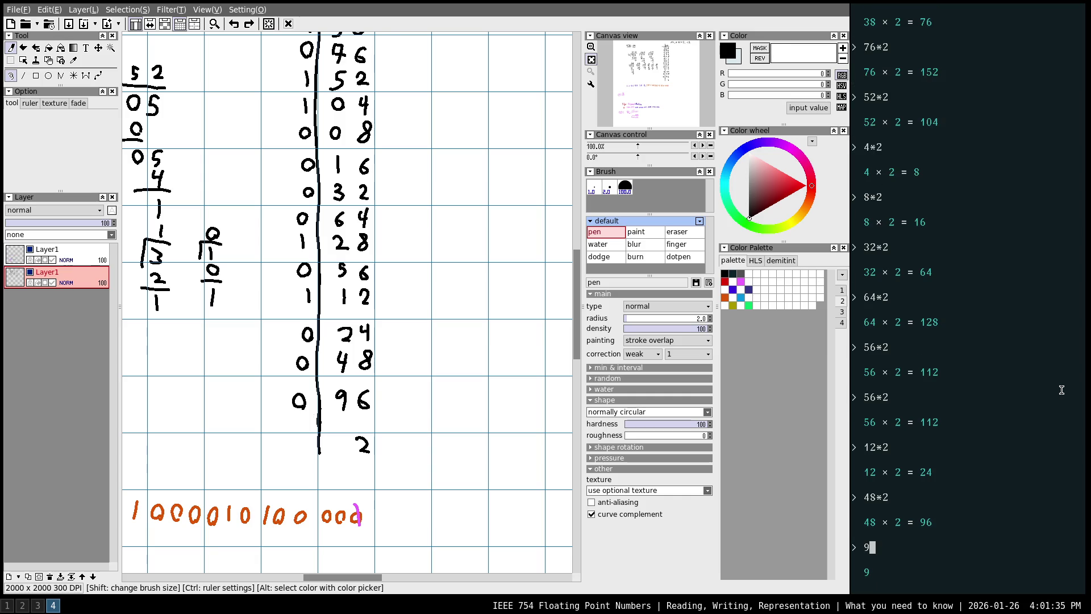
{"action": "type", "text": "6*2"}
{"action": "key", "text": "Return"}
{"action": "mouse_move", "coordinate": [347, 437]}
{"action": "left_mouse_down"}
{"action": "mouse_move", "coordinate": [341, 457]}
{"action": "mouse_move", "coordinate": [301, 452]}
{"action": "left_mouse_up"}
{"action": "mouse_move", "coordinate": [342, 359]}
{"action": "left_mouse_down"}
{"action": "mouse_move", "coordinate": [364, 386]}
{"action": "mouse_move", "coordinate": [328, 327]}
{"action": "left_mouse_up"}
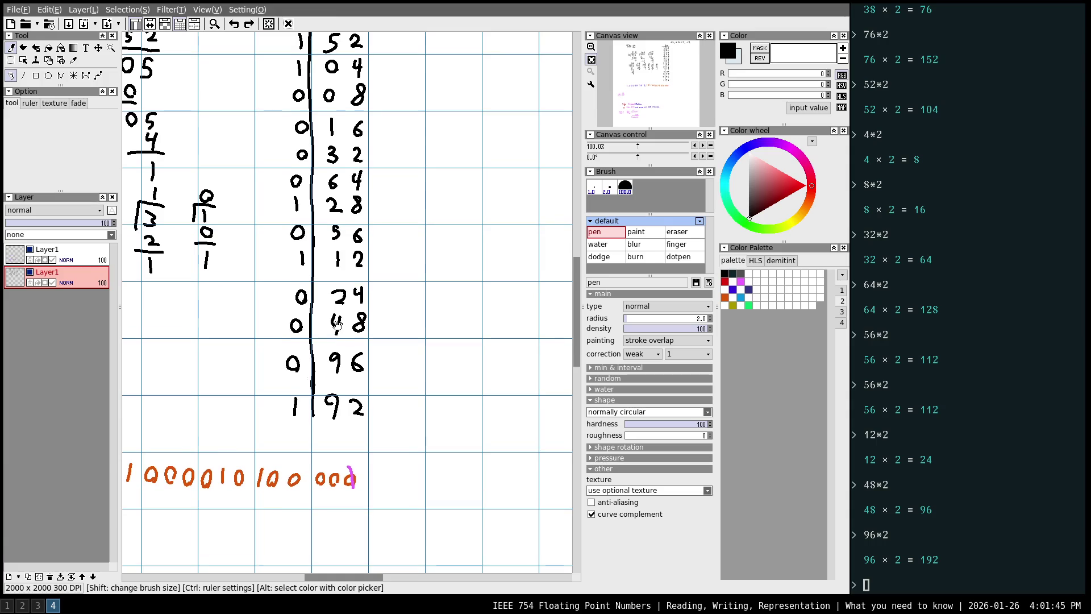
{"action": "mouse_move", "coordinate": [308, 410]}
{"action": "left_mouse_down"}
{"action": "mouse_move", "coordinate": [309, 436]}
{"action": "mouse_move", "coordinate": [361, 431]}
{"action": "mouse_move", "coordinate": [355, 439]}
{"action": "left_mouse_up"}
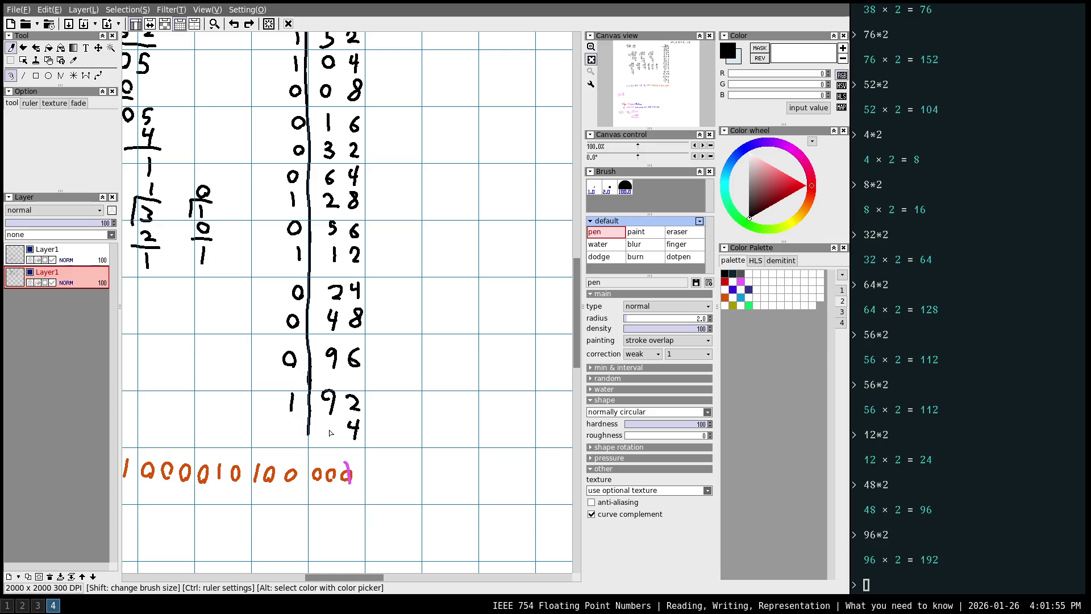
{"action": "mouse_move", "coordinate": [331, 428]}
{"action": "left_mouse_down"}
{"action": "mouse_move", "coordinate": [325, 437]}
{"action": "mouse_move", "coordinate": [328, 420]}
{"action": "mouse_move", "coordinate": [293, 433]}
{"action": "mouse_move", "coordinate": [294, 443]}
{"action": "left_mouse_up"}
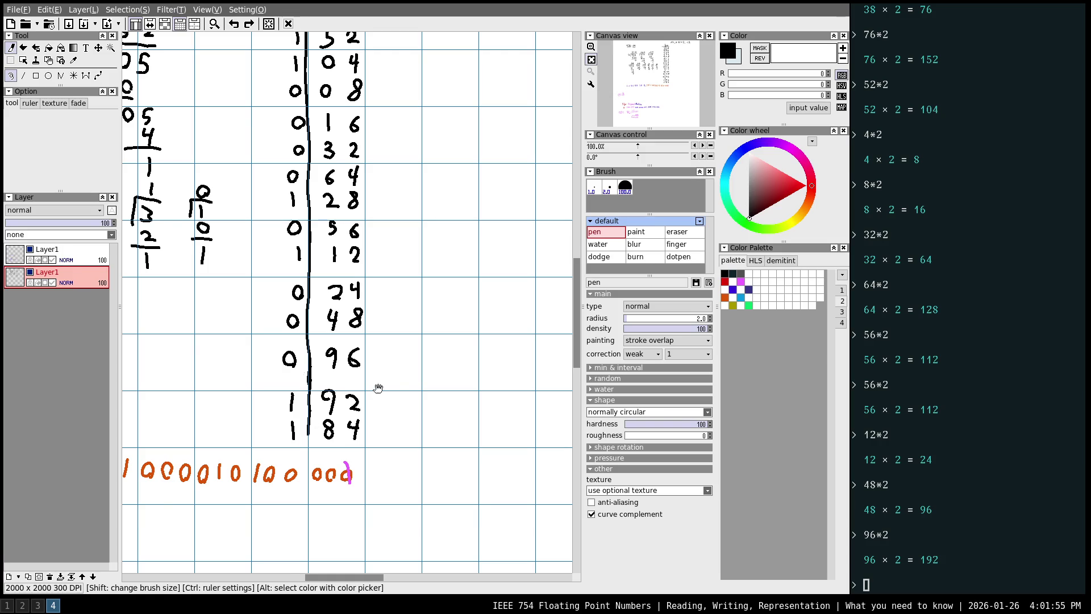
Zoom out over the notes and select the eraser with radius about 20.5.
{"action": "scroll", "coordinate": [426, 372], "scroll_direction": "left", "scroll_amount": 3}
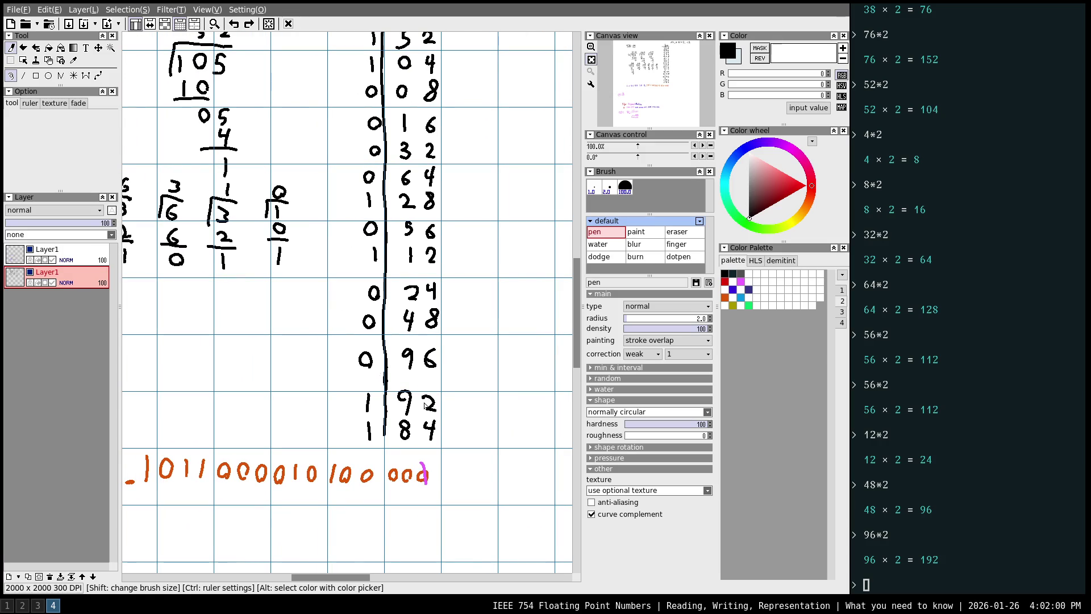
{"action": "scroll", "coordinate": [412, 294], "scroll_direction": "down", "scroll_amount": 3}
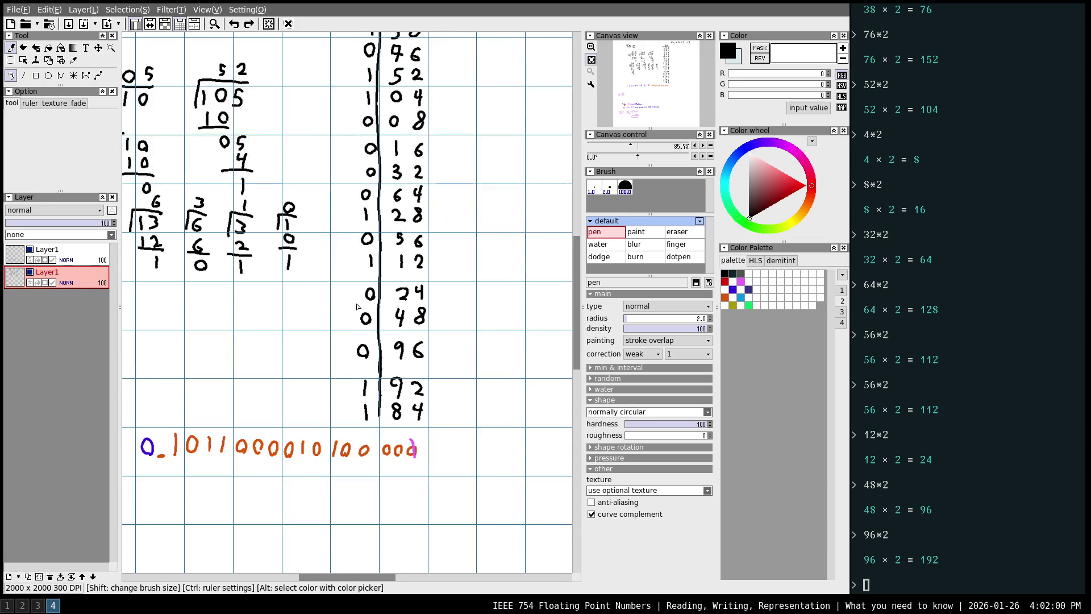
{"action": "scroll", "coordinate": [412, 295], "scroll_direction": "down", "scroll_amount": 1}
{"action": "scroll", "coordinate": [363, 327], "scroll_direction": "down", "scroll_amount": 3}
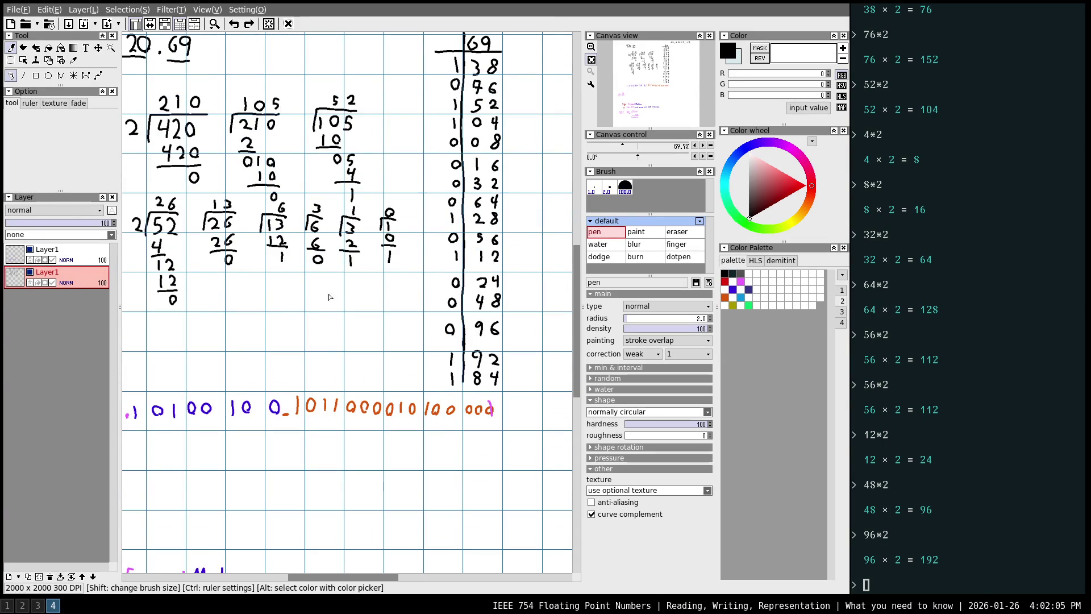
{"action": "scroll", "coordinate": [346, 273], "scroll_direction": "down", "scroll_amount": 2}
{"action": "scroll", "coordinate": [345, 277], "scroll_direction": "up", "scroll_amount": 1}
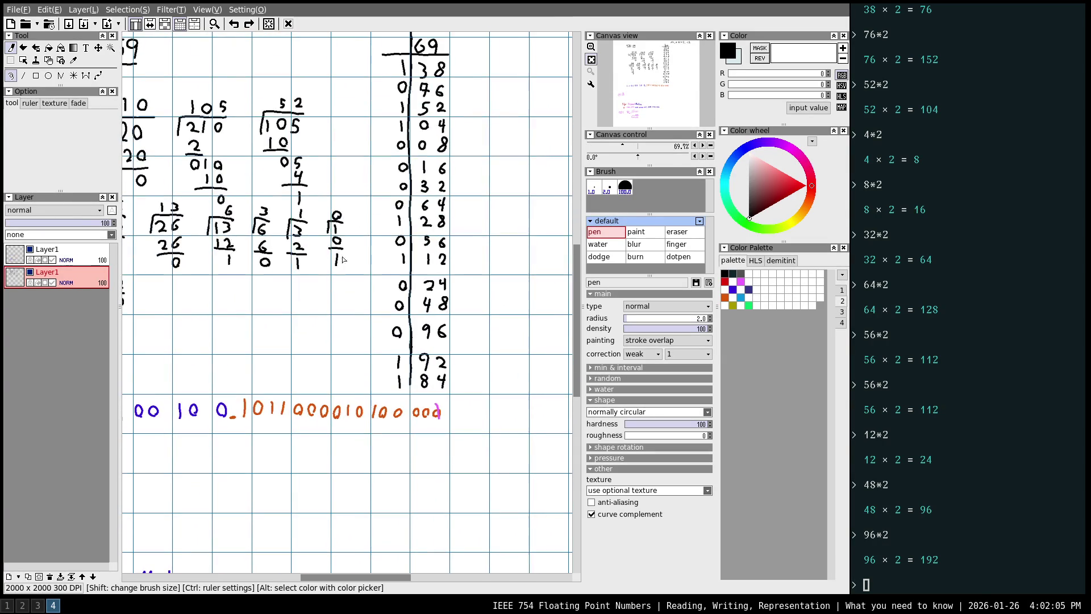
{"action": "left_click", "coordinate": [682, 236]}
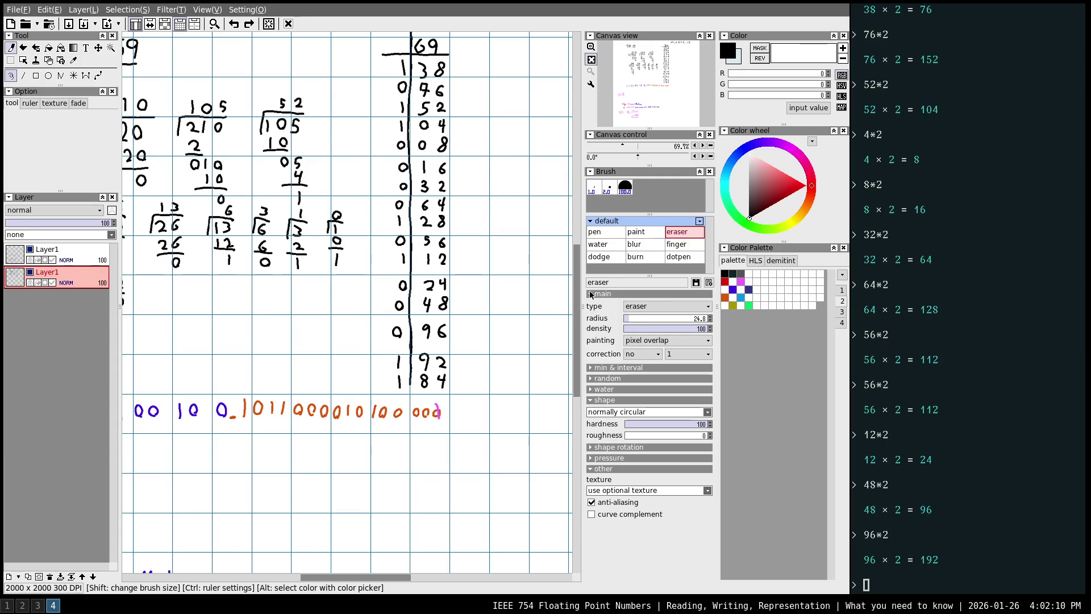
{"action": "left_click", "coordinate": [710, 321]}
{"action": "left_click", "coordinate": [693, 320]}
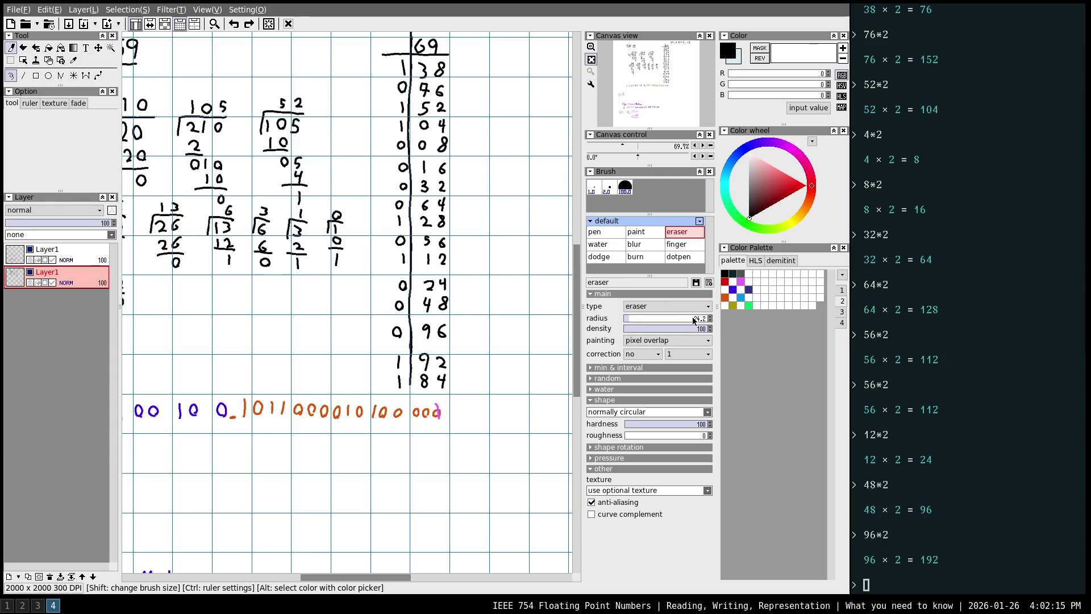
{"action": "left_click_drag", "start_coordinate": [694, 320], "coordinate": [685, 321]}
{"action": "scroll", "coordinate": [370, 437], "scroll_direction": "up", "scroll_amount": 1}
{"action": "left_click_drag", "start_coordinate": [379, 241], "coordinate": [359, 228]}
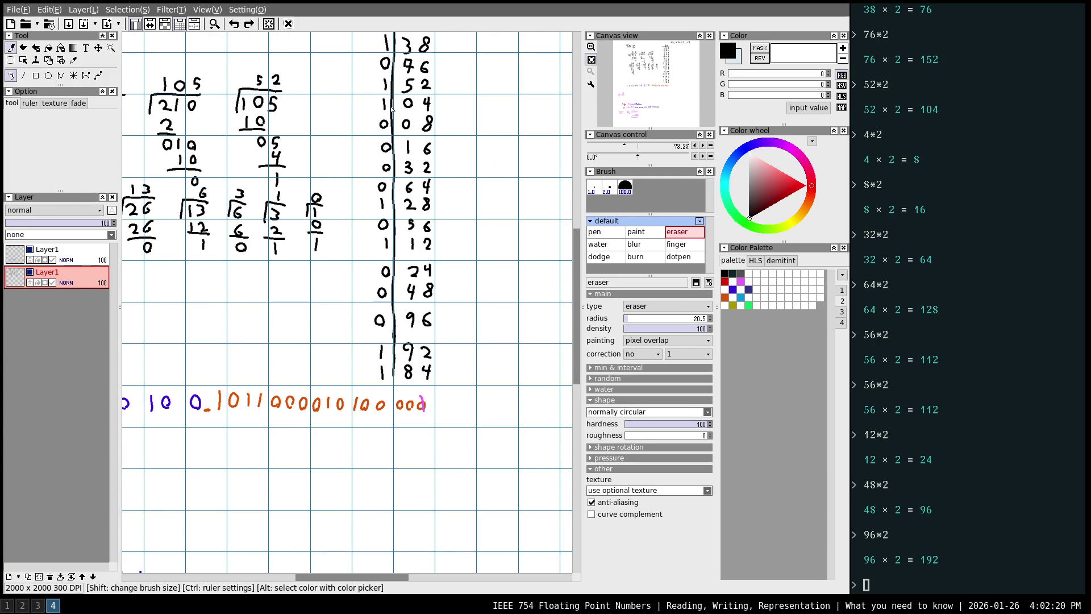
{"action": "left_click_drag", "start_coordinate": [383, 131], "coordinate": [380, 157]}
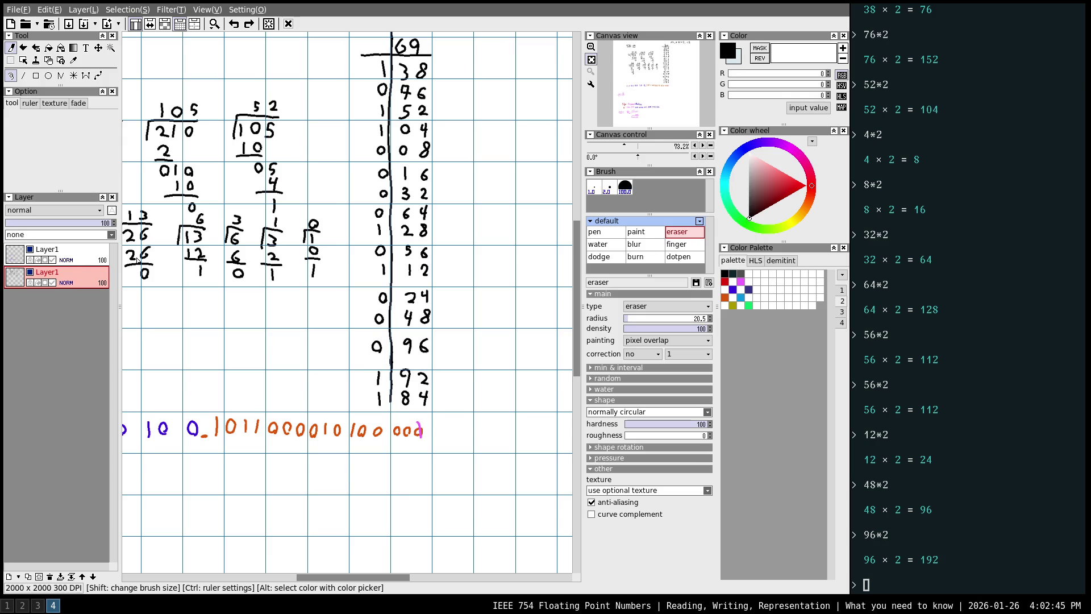
On the upper layer, erase the pink trailing digits and write two red 1s ending the row 100 011.
{"action": "left_click", "coordinate": [65, 255]}
{"action": "left_click_drag", "start_coordinate": [433, 436], "coordinate": [411, 438]}
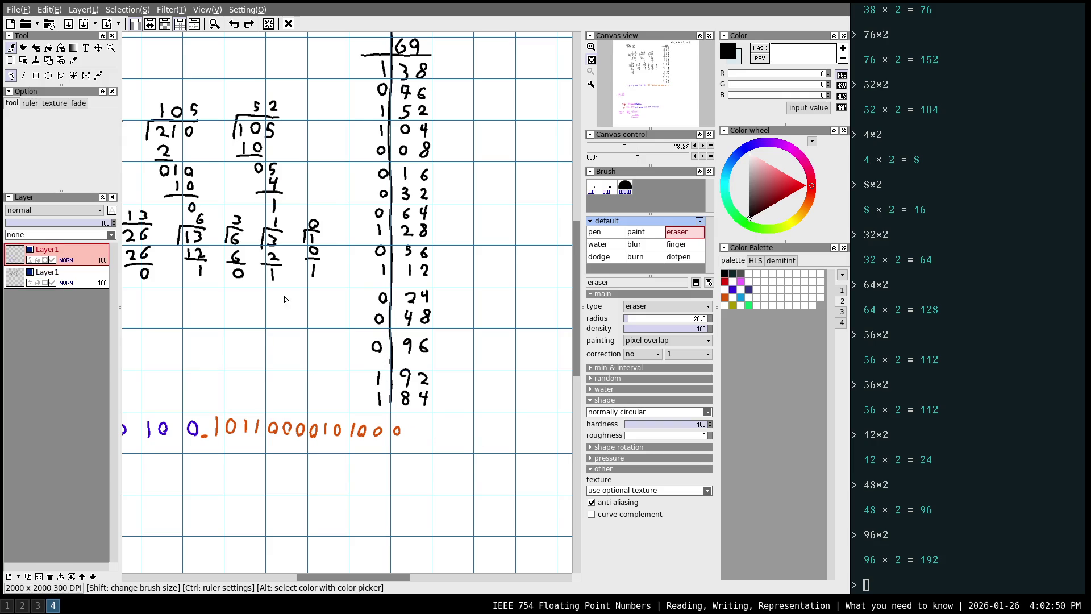
{"action": "left_click", "coordinate": [606, 234]}
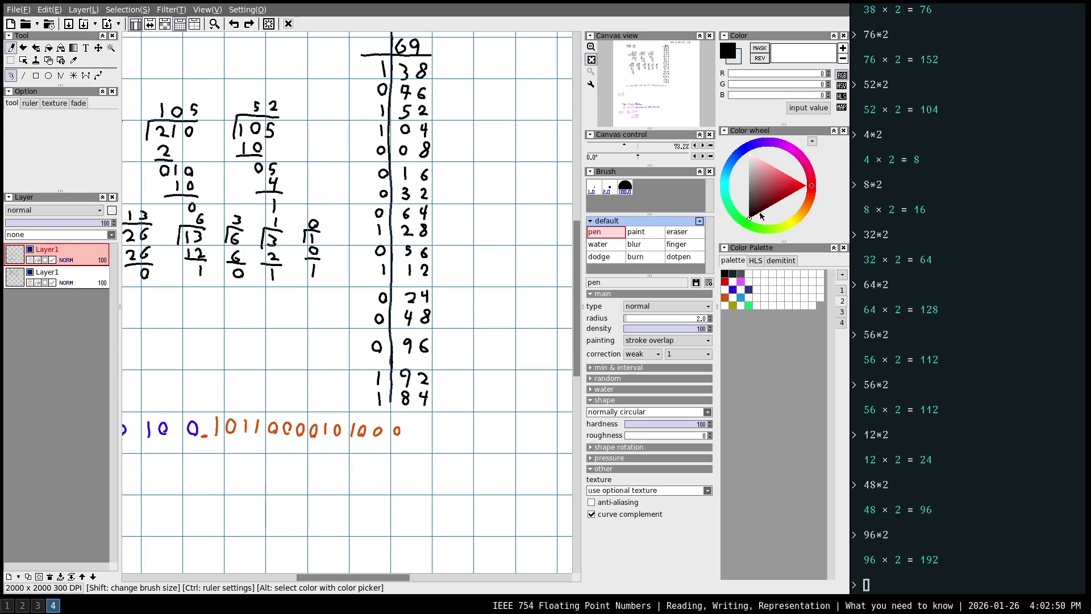
{"action": "left_click", "coordinate": [739, 297]}
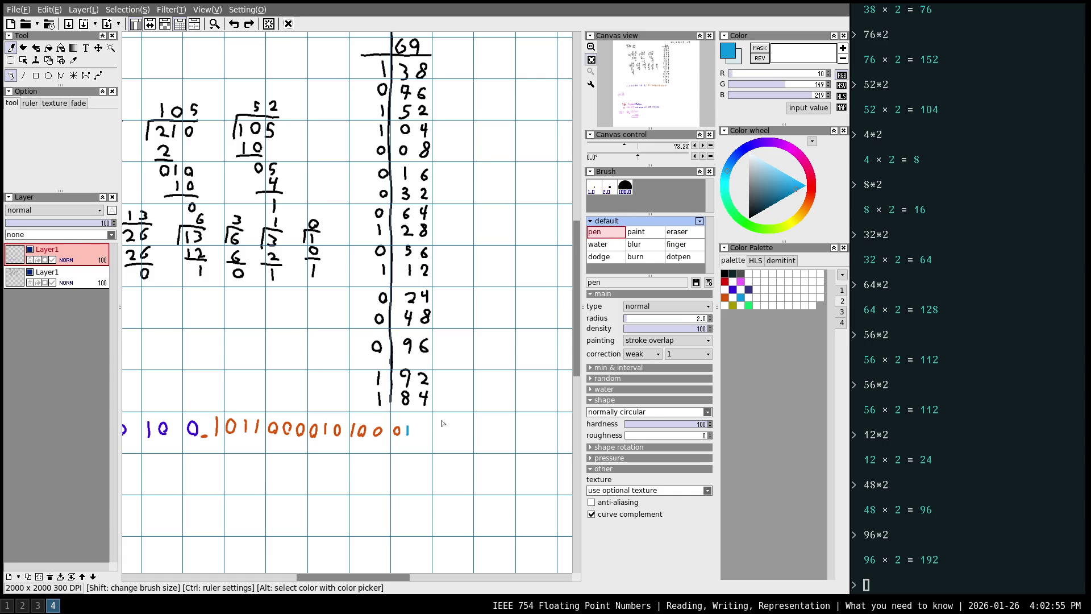
{"action": "key", "text": "ctrl+z"}
{"action": "left_click", "coordinate": [725, 281]}
{"action": "left_click_drag", "start_coordinate": [408, 425], "coordinate": [420, 435]}
{"action": "mouse_move", "coordinate": [317, 407]}
{"action": "left_mouse_down"}
{"action": "mouse_move", "coordinate": [375, 366]}
{"action": "mouse_move", "coordinate": [446, 277]}
{"action": "left_mouse_up"}
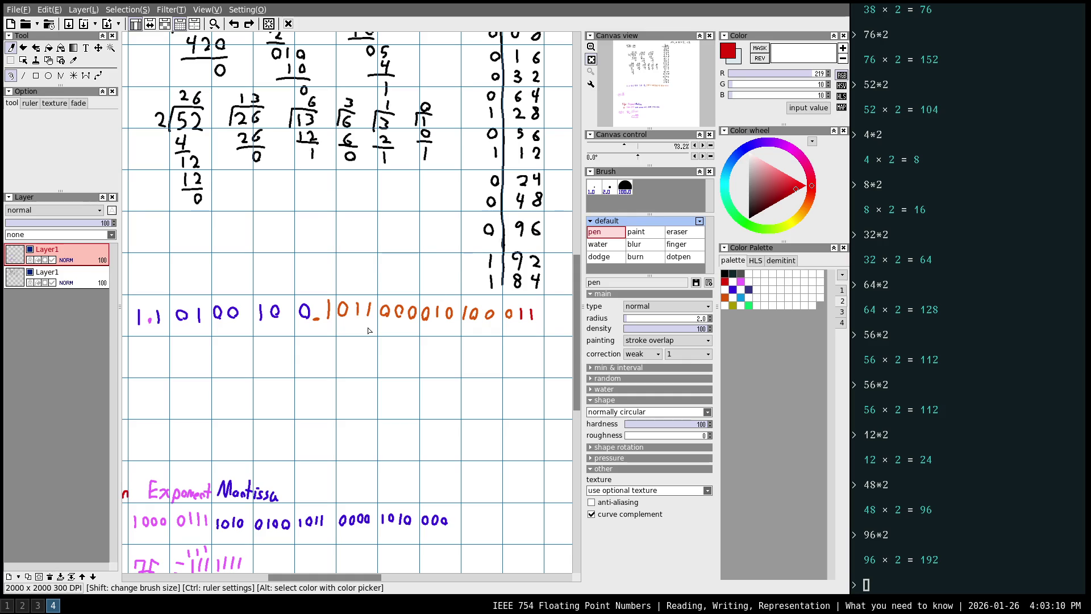
{"action": "left_click_drag", "start_coordinate": [397, 333], "coordinate": [412, 305]}
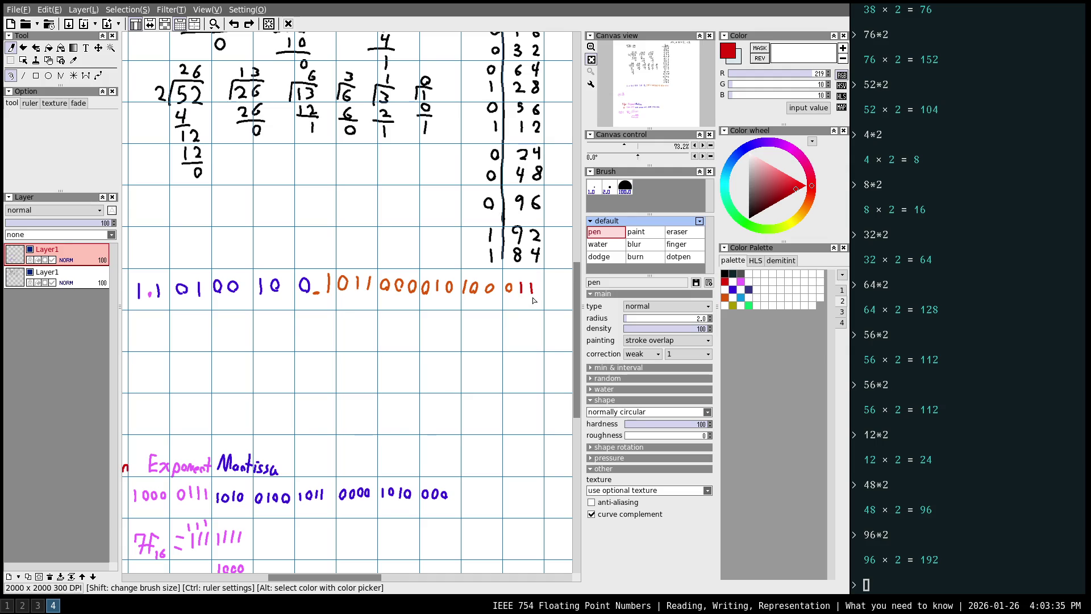
Underline the red 11 at the binary row's end in black.
{"action": "left_click_drag", "start_coordinate": [531, 295], "coordinate": [502, 296]}
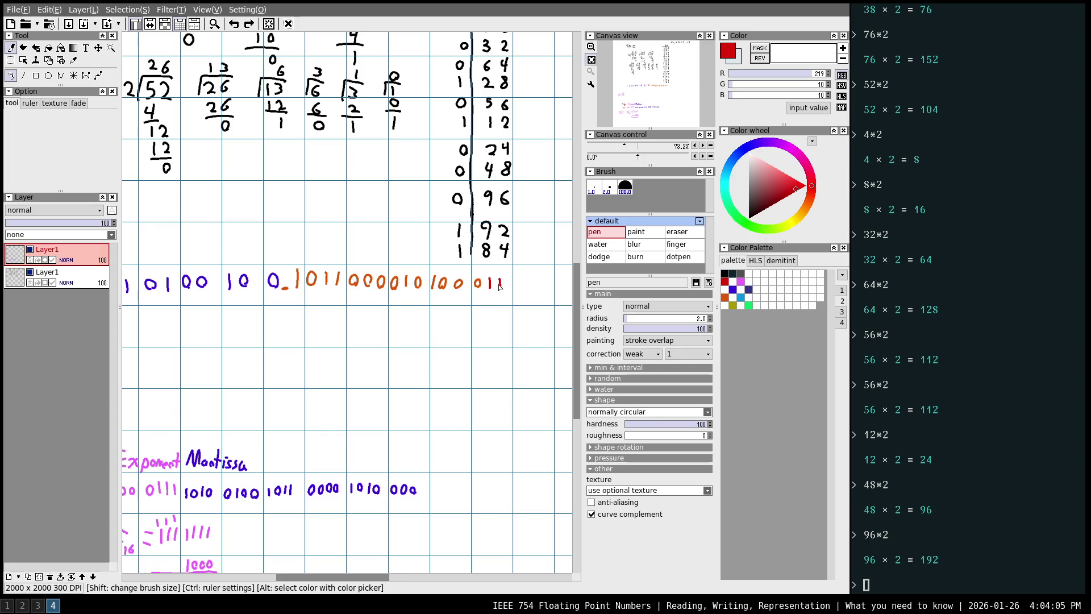
{"action": "left_click", "coordinate": [725, 274]}
{"action": "left_click_drag", "start_coordinate": [498, 296], "coordinate": [510, 295]}
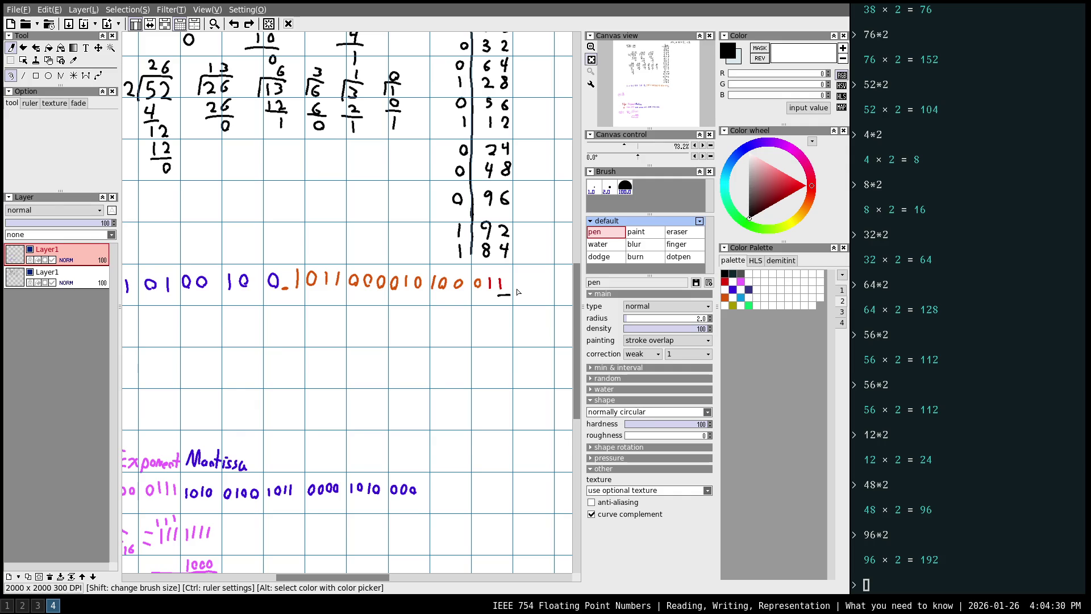
With the eraser shrunk to about 11, replace the mantissa's middle 0 with a 1 so the group reads 010.
{"action": "left_click_drag", "start_coordinate": [435, 413], "coordinate": [445, 333]}
{"action": "left_click", "coordinate": [676, 232]}
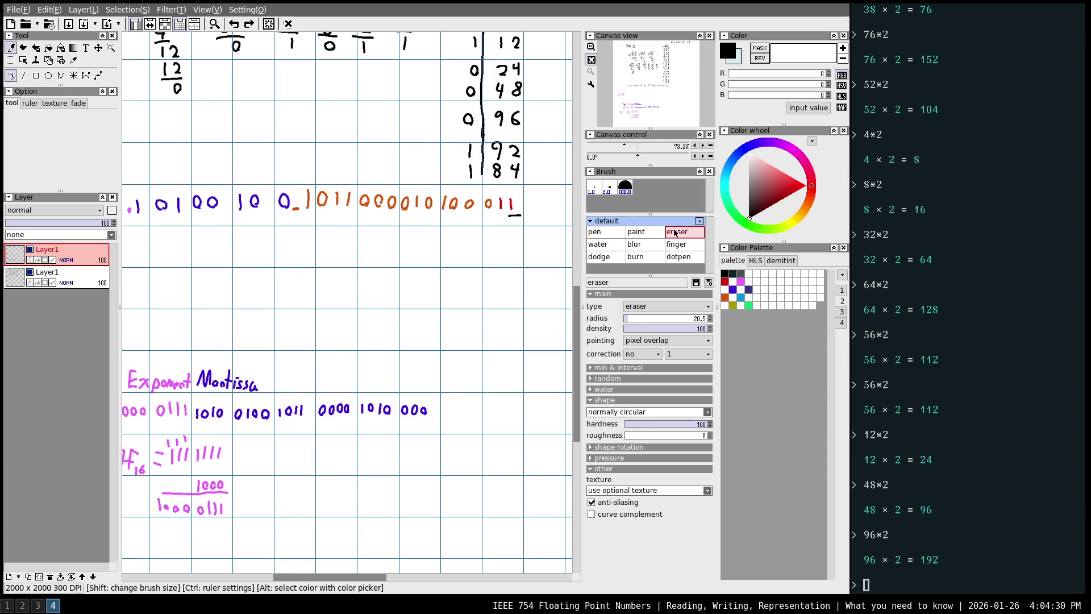
{"action": "left_click", "coordinate": [414, 405]}
{"action": "key", "text": "ctrl+z"}
{"action": "left_click", "coordinate": [627, 319]}
{"action": "left_click_drag", "start_coordinate": [416, 405], "coordinate": [416, 416]}
{"action": "left_click", "coordinate": [603, 235]}
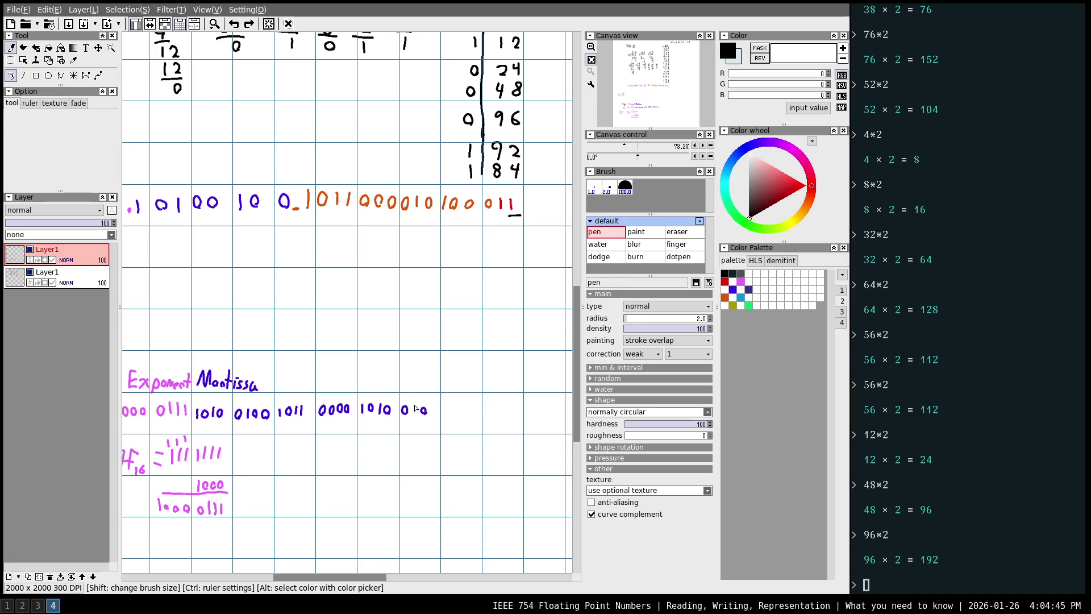
{"action": "left_click_drag", "start_coordinate": [414, 405], "coordinate": [413, 417]}
Draw a bracket around the final 1 of the binary row.
{"action": "mouse_move", "coordinate": [517, 211]}
{"action": "left_mouse_down"}
{"action": "mouse_move", "coordinate": [440, 245]}
{"action": "mouse_move", "coordinate": [444, 276]}
{"action": "left_mouse_up"}
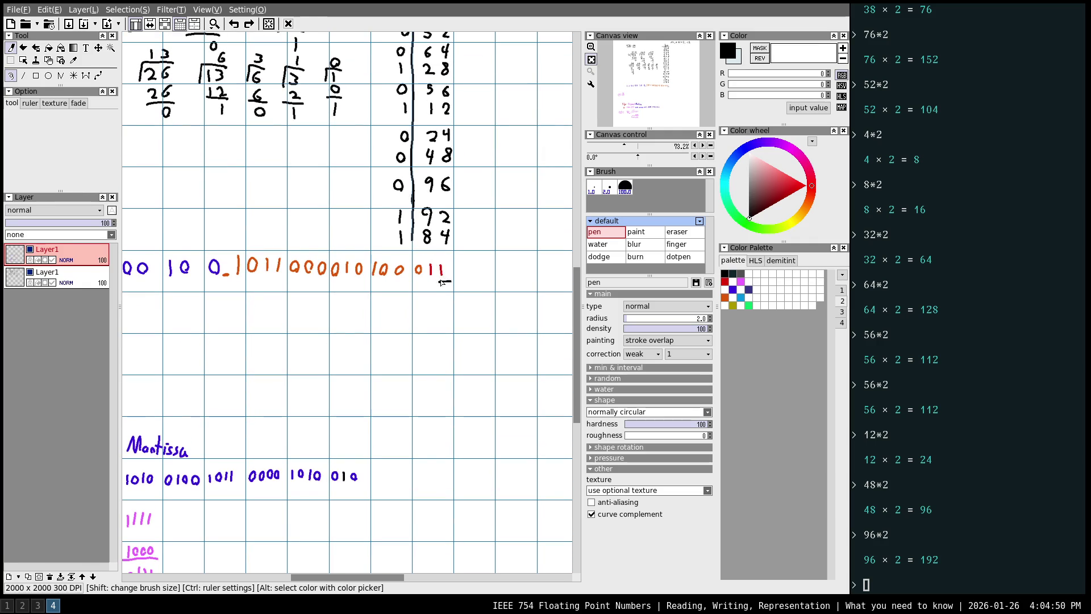
{"action": "left_click_drag", "start_coordinate": [437, 259], "coordinate": [449, 280]}
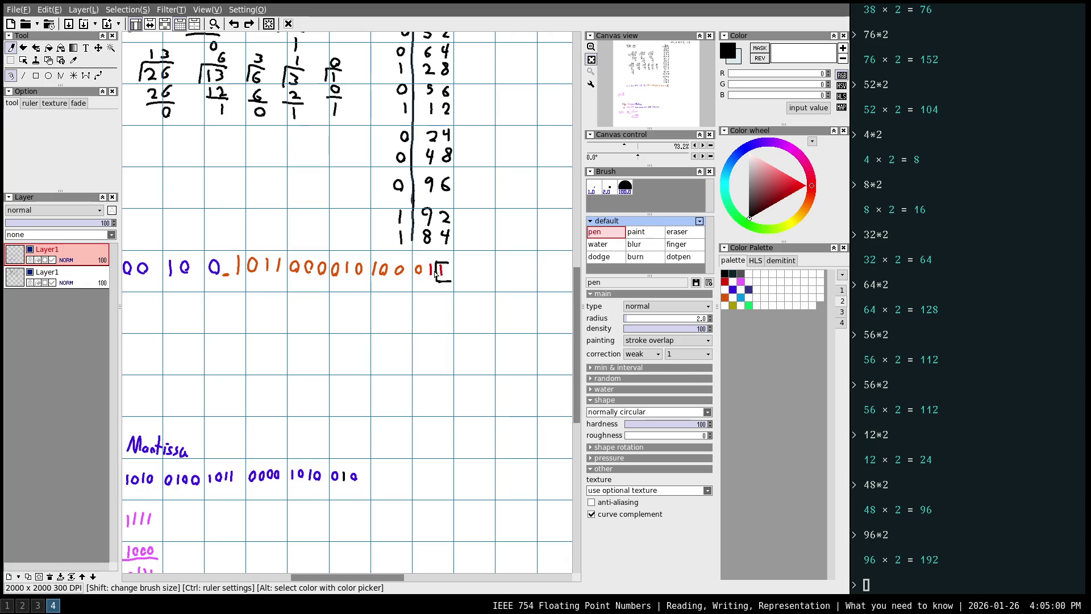
{"action": "mouse_move", "coordinate": [302, 509]}
{"action": "left_mouse_down"}
{"action": "mouse_move", "coordinate": [333, 478]}
{"action": "mouse_move", "coordinate": [365, 469]}
{"action": "mouse_move", "coordinate": [463, 371]}
{"action": "left_mouse_up"}
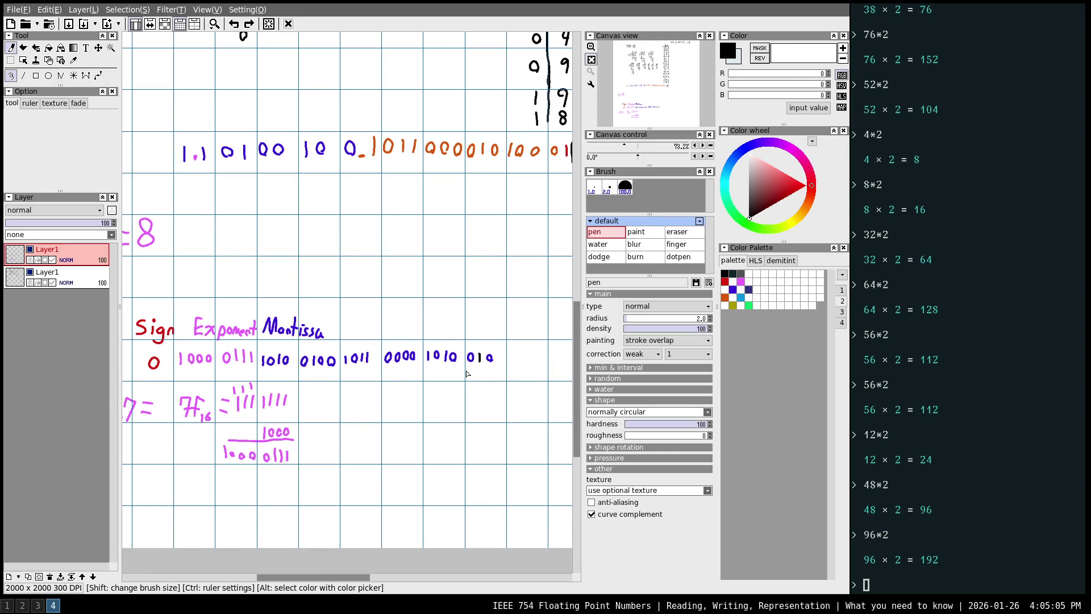
{"action": "key", "text": "super+2"}
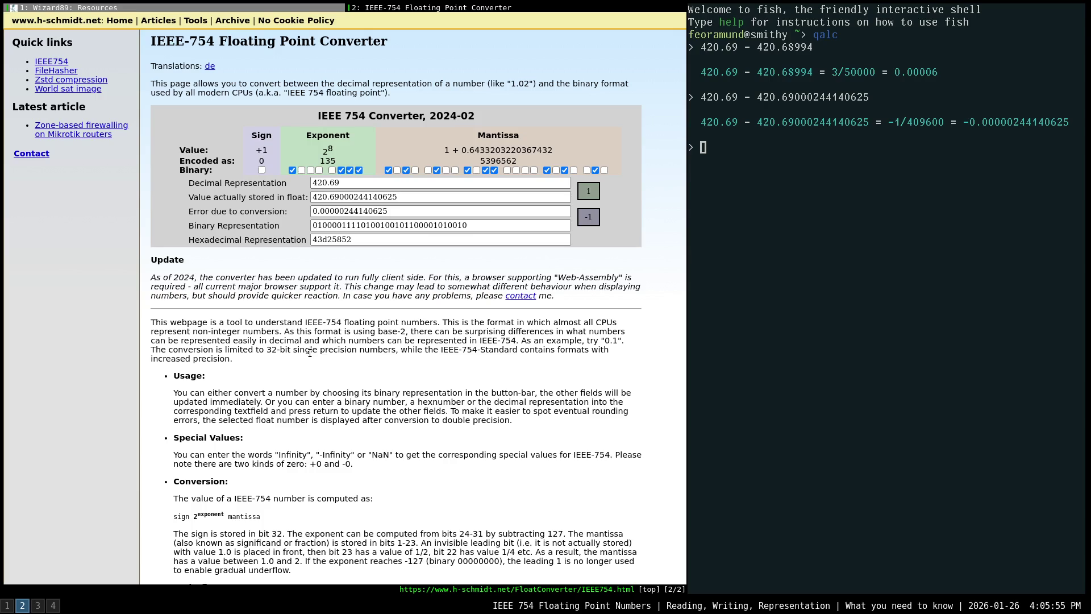
Write and close the main.c split, then load the slide 0f-bin2dec0.md.
{"action": "left_click", "coordinate": [37, 603]}
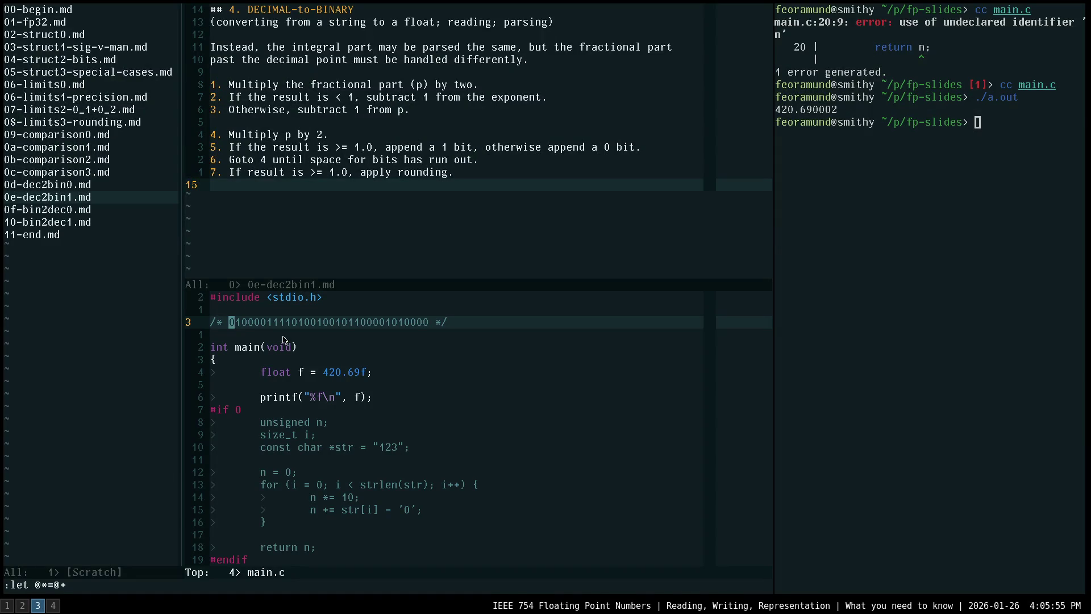
{"action": "left_click", "coordinate": [417, 335]}
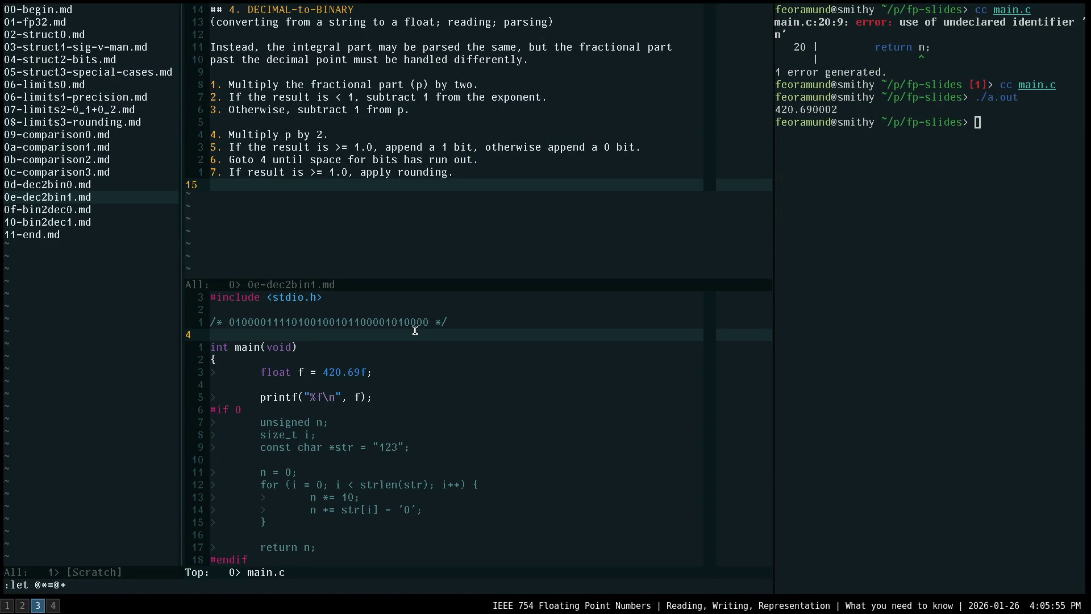
{"action": "key", "text": "shift+z"}
{"action": "key", "text": "shift+z"}
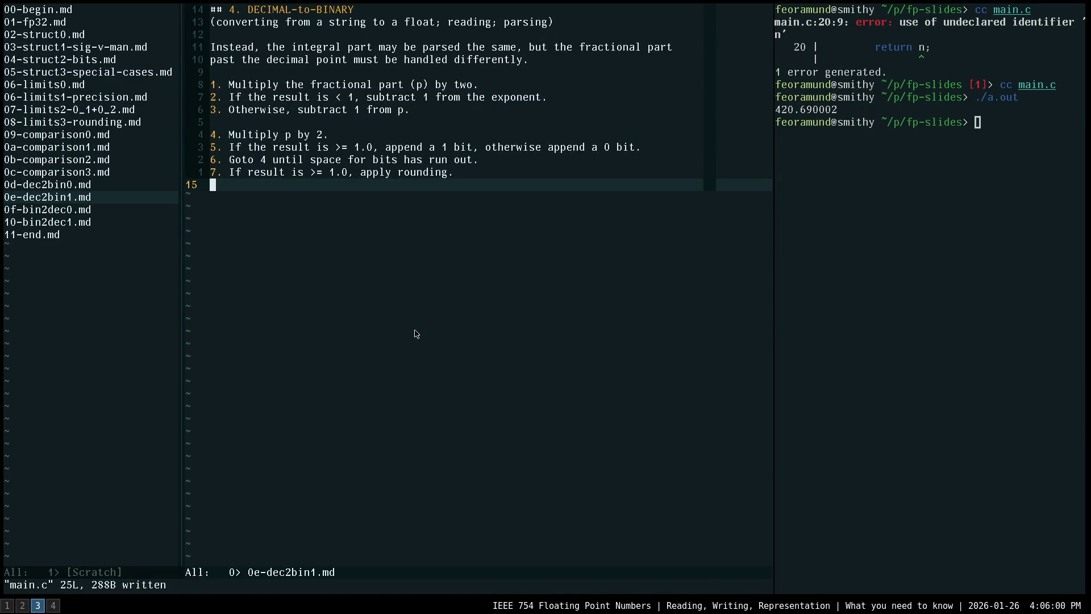
{"action": "key", "text": "Right"}
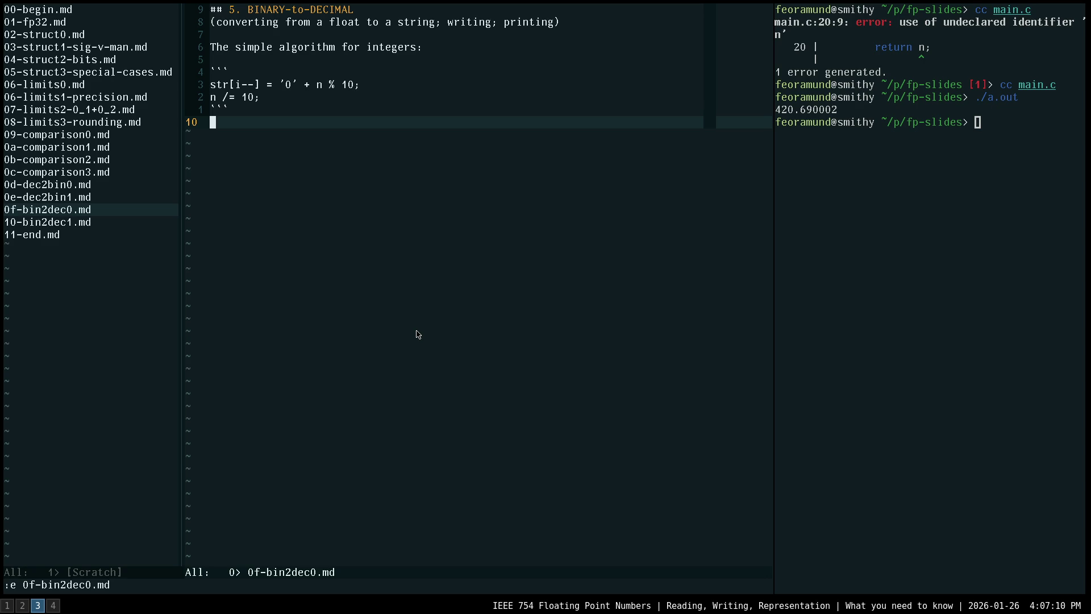
Start qalc and evaluate 2^23 and log10(2^23).
{"action": "type", "text": "qalc"}
{"action": "key", "text": "Return"}
{"action": "type", "text": "2^23"}
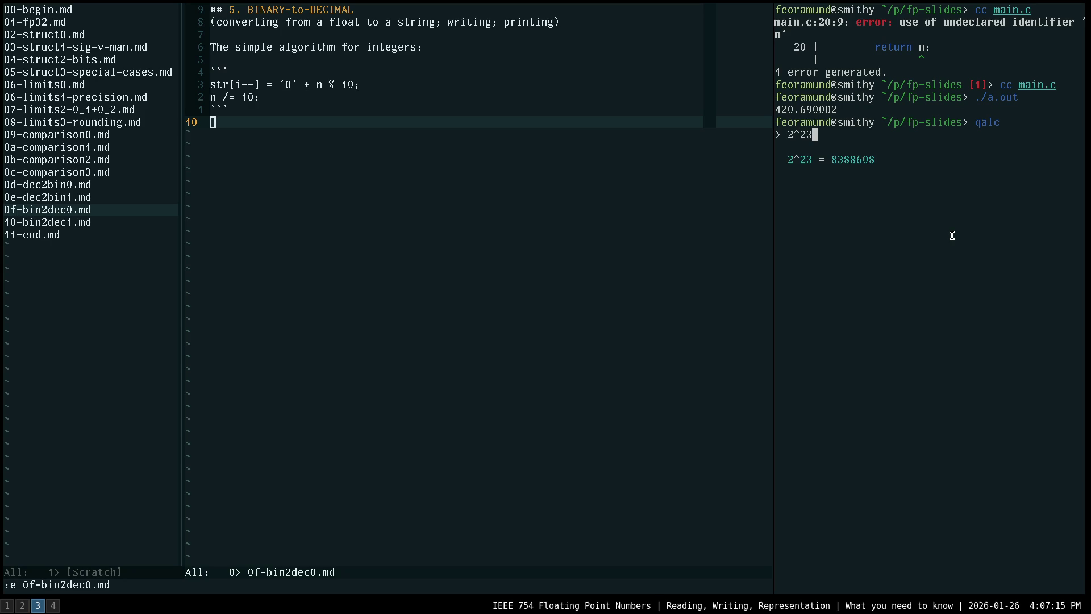
{"action": "key", "text": "Return"}
{"action": "type", "text": "99999"}
{"action": "type", "text": "99"}
{"action": "type", "text": "log"}
{"action": "type", "text": "10("}
{"action": "type", "text": "2^23)"}
{"action": "key", "text": "Return"}
Evaluate floor(log10(2^23)) to get 6, then filter the buffer list to main.c.
{"action": "key", "text": "Up"}
{"action": "key", "text": "Home"}
{"action": "type", "text": "floor("}
{"action": "key", "text": "End"}
{"action": "type", "text": ")"}
{"action": "key", "text": "Return"}
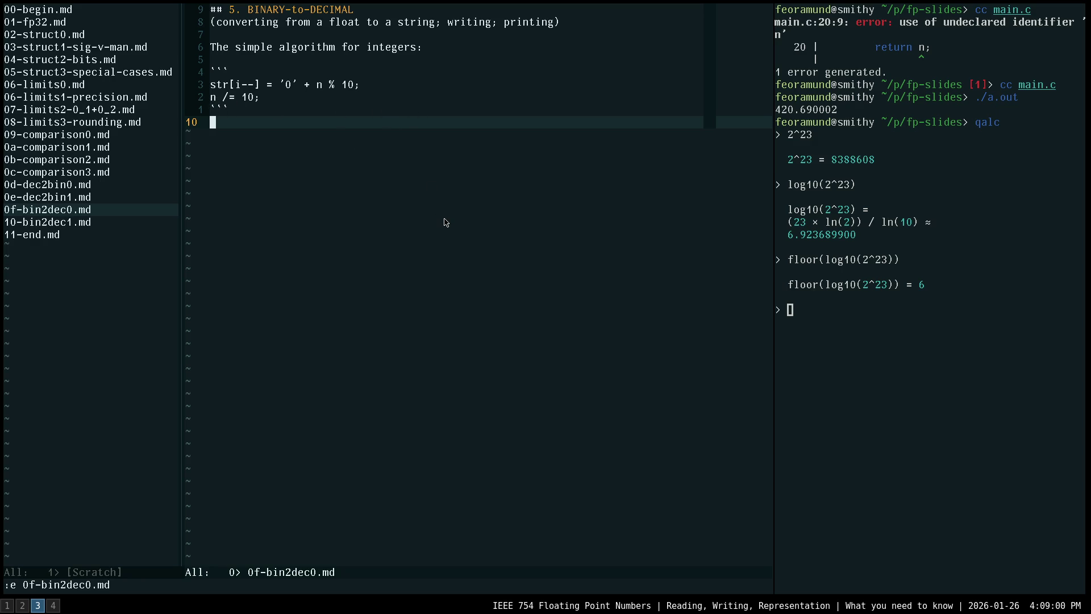
{"action": "key", "text": "space"}
{"action": "type", "text": "b"}
{"action": "type", "text": "mai"}
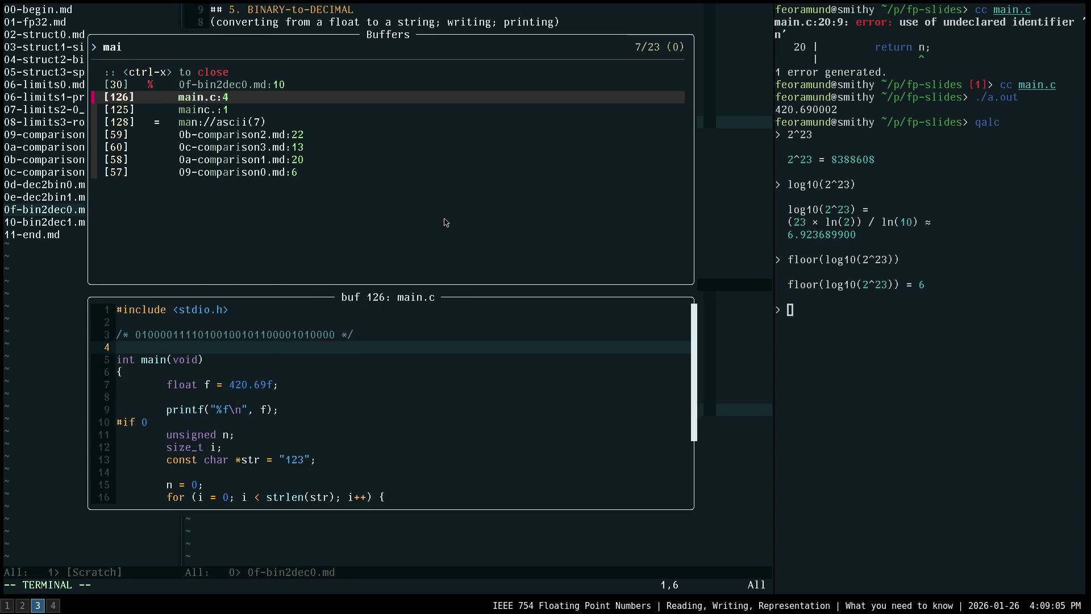
Open main.c and delete the float test lines, the #if 0/#endif wrapper and trailing return 0.
{"action": "key", "text": "Return"}
{"action": "key", "text": "j"}
{"action": "key", "text": "j"}
{"action": "key", "text": "j"}
{"action": "key", "text": "k"}
{"action": "key", "text": "k"}
{"action": "key", "text": "k"}
{"action": "key", "text": "k"}
{"action": "key", "text": "k"}
{"action": "key", "text": "shift+v"}
{"action": "key", "text": "k"}
{"action": "key", "text": "k"}
{"action": "key", "text": "d"}
{"action": "key", "text": "k"}
{"action": "key", "text": "k"}
{"action": "key", "text": "k"}
{"action": "key", "text": "k"}
{"action": "key", "text": "d"}
{"action": "key", "text": "j"}
{"action": "key", "text": "j"}
{"action": "key", "text": "j"}
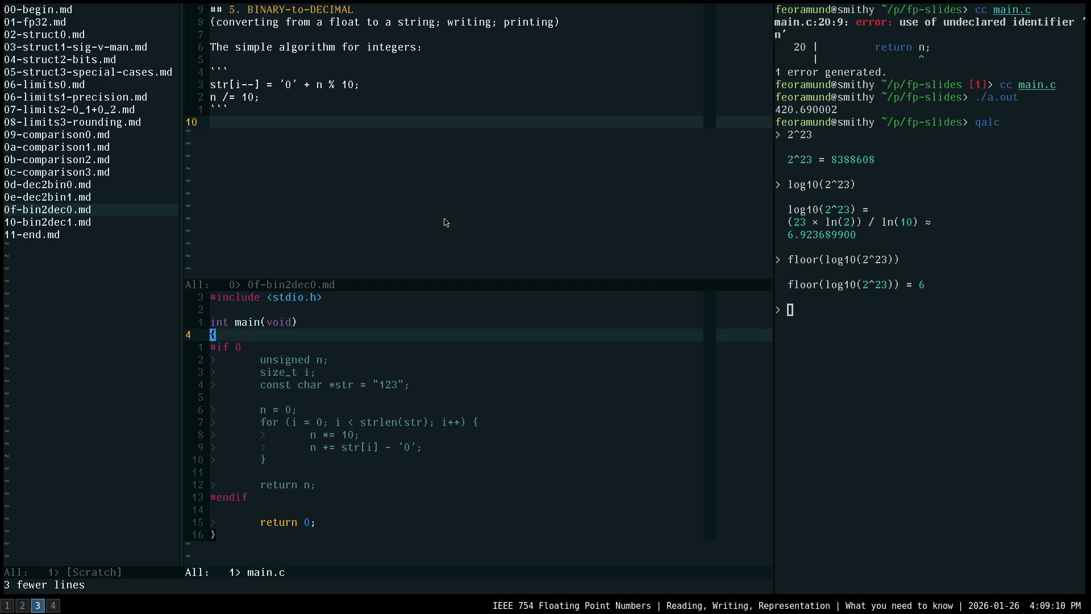
{"action": "key", "text": "d"}
{"action": "key", "text": "d"}
{"action": "key", "text": "j"}
{"action": "key", "text": "j"}
{"action": "key", "text": "j"}
{"action": "key", "text": "j"}
{"action": "key", "text": "d"}
{"action": "key", "text": "d"}
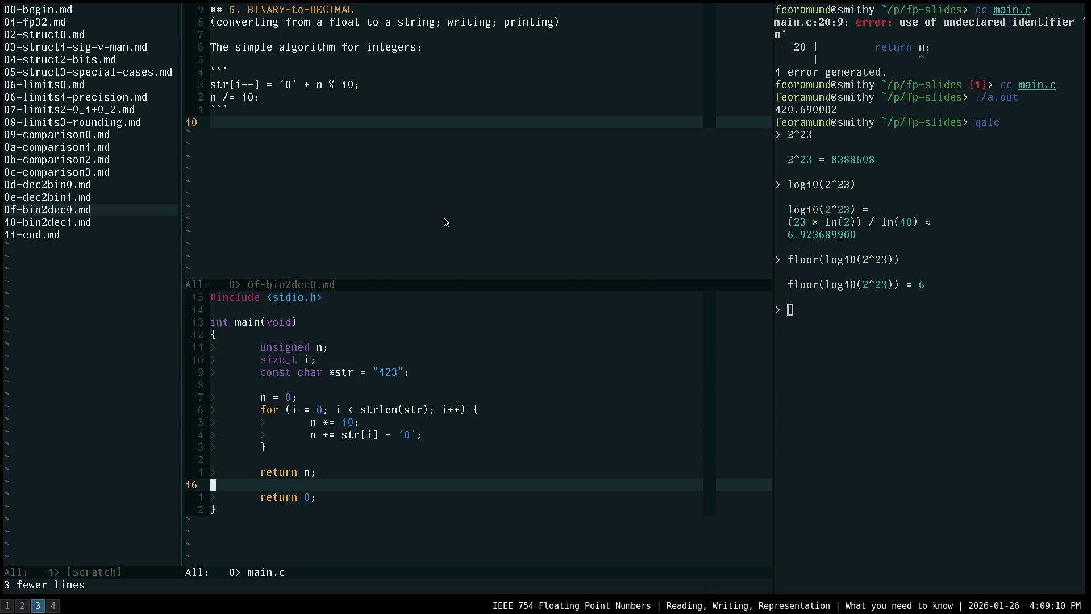
{"action": "key", "text": "d"}
{"action": "key", "text": "d"}
Set n to 123 and overwrite the string literal's digits to "0000".
{"action": "key", "text": "k"}
{"action": "key", "text": "k"}
{"action": "key", "text": "k"}
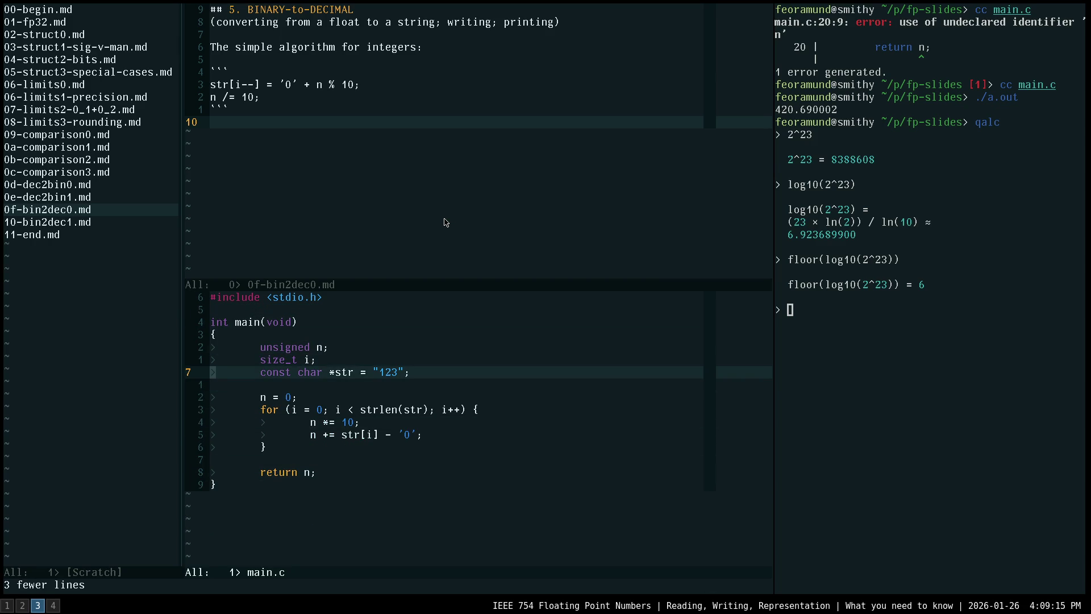
{"action": "key", "text": "k"}
{"action": "key", "text": "k"}
{"action": "type", "text": "$i = 123"}
{"action": "key", "text": "Escape"}
{"action": "key", "text": "j"}
{"action": "key", "text": "j"}
{"action": "key", "text": "w"}
{"action": "key", "text": "w"}
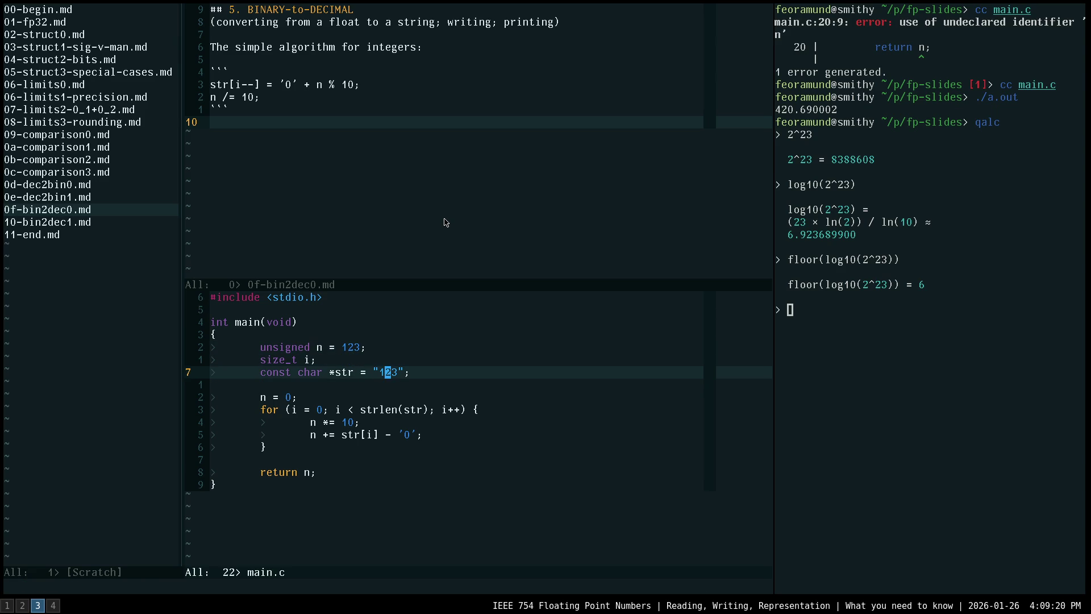
{"action": "type", "text": "R000"}
{"action": "key", "text": "Escape"}
{"action": "type", "text": "a0"}
{"action": "key", "text": "Escape"}
{"action": "key", "text": "j"}
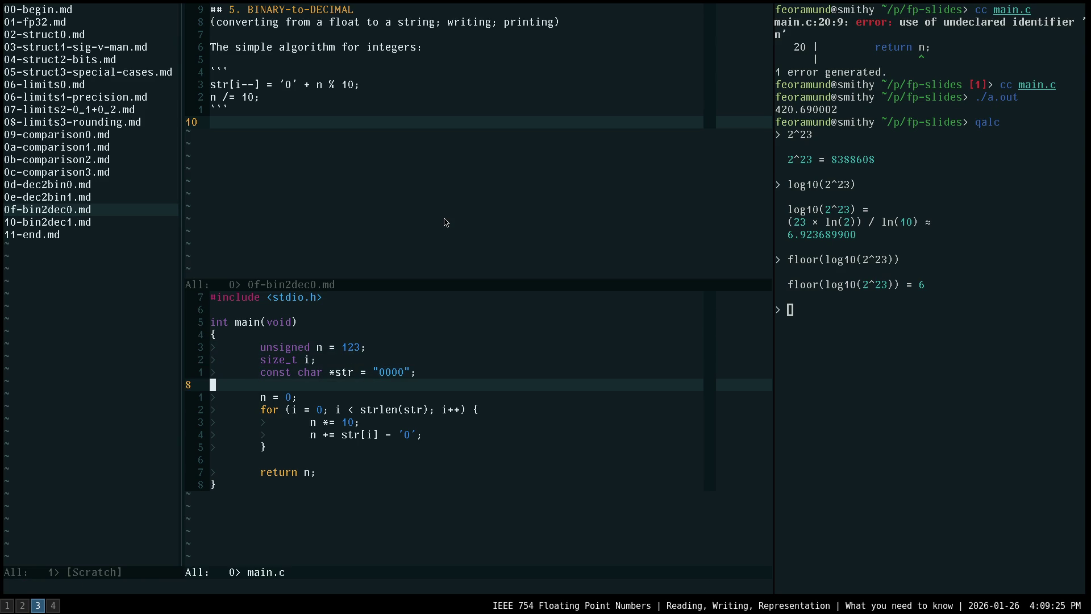
Remove const from str, comment out the old parsing loop, and begin a for (i = strlen(str) line.
{"action": "key", "text": "k"}
{"action": "key", "text": "asciicircum"}
{"action": "key", "text": "d"}
{"action": "key", "text": "w"}
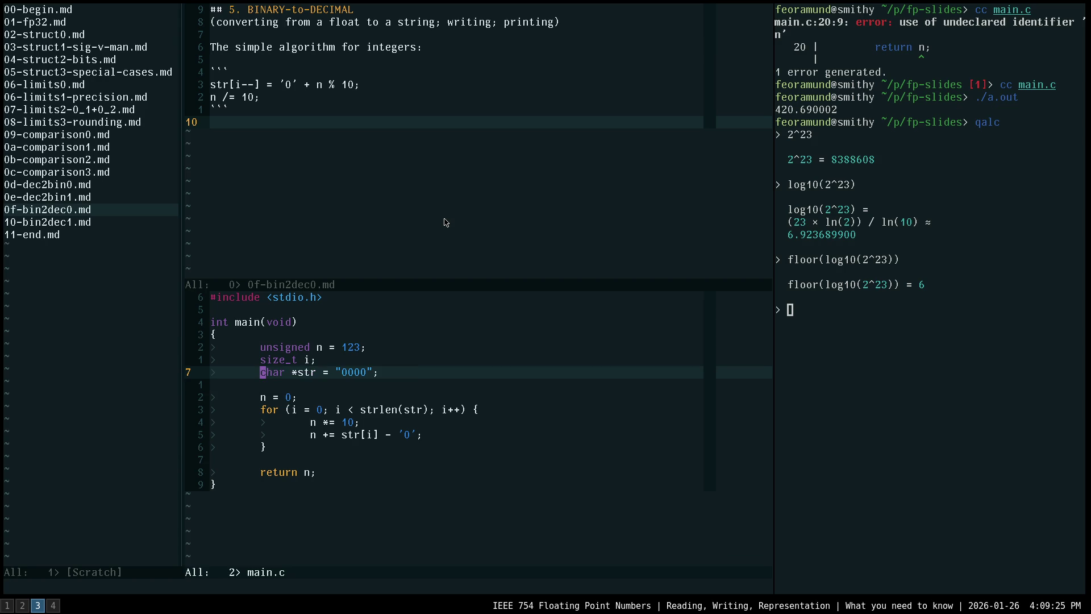
{"action": "key", "text": "j"}
{"action": "key", "text": "j"}
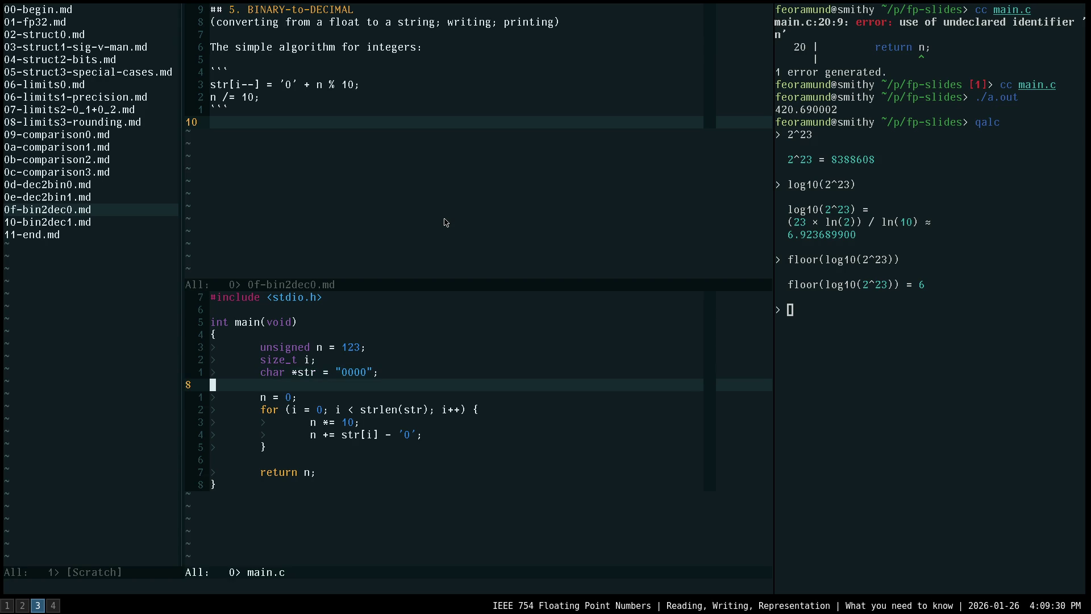
{"action": "key", "text": "g"}
{"action": "key", "text": "c"}
{"action": "key", "text": "4"}
{"action": "key", "text": "j"}
{"action": "key", "text": "O"}
{"action": "key", "text": "Return"}
{"action": "key", "text": "Up"}
{"action": "type", "text": "for (i = "}
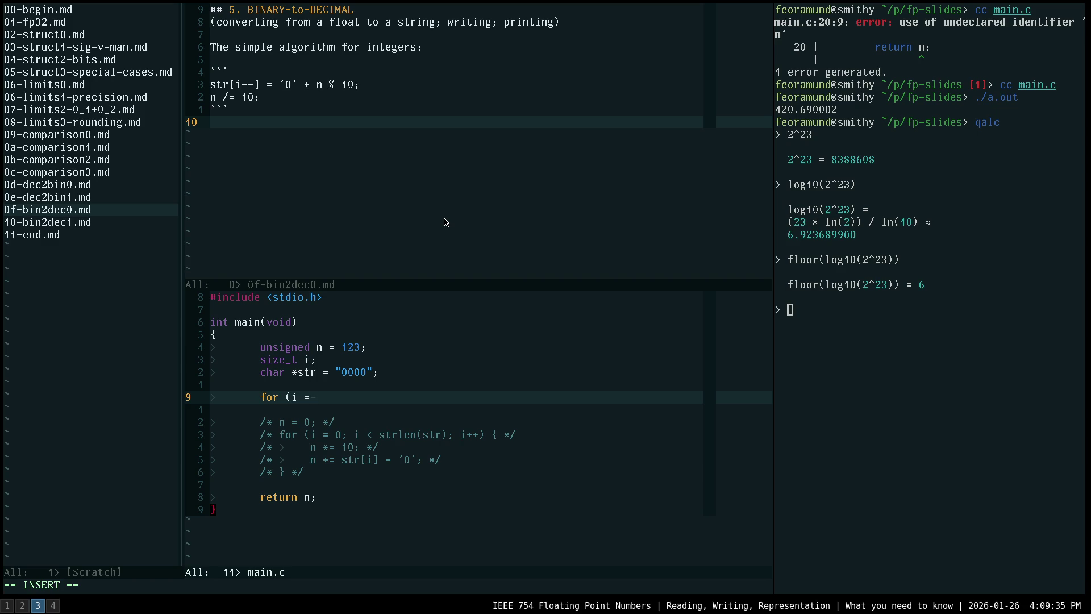
{"action": "type", "text": "strlen("}
{"action": "type", "text": "str)"}
Complete the header for (i = strlen(str) - 1; i < strlen(str); i--) { with a closing brace.
{"action": "type", "text": ";"}
{"action": "key", "text": "Left"}
{"action": "key", "text": "Left"}
{"action": "type", "text": "- 1"}
{"action": "key", "text": "Right"}
{"action": "key", "text": "Right"}
{"action": "type", "text": "i < "}
{"action": "type", "text": "strlen(str)"}
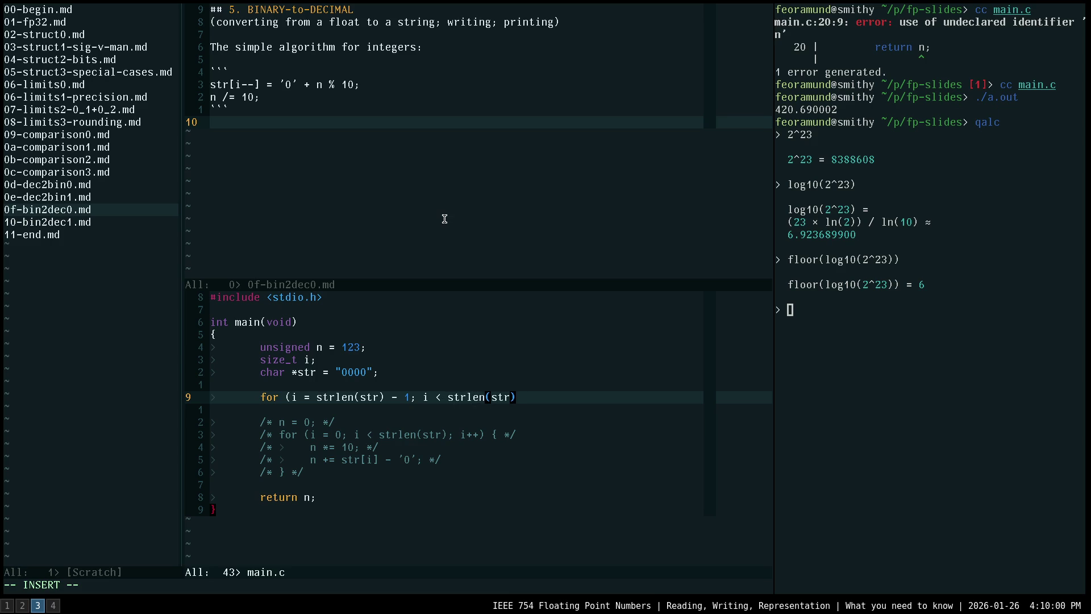
{"action": "type", "text": ";"}
{"action": "type", "text": " i--) {"}
{"action": "key", "text": "Return"}
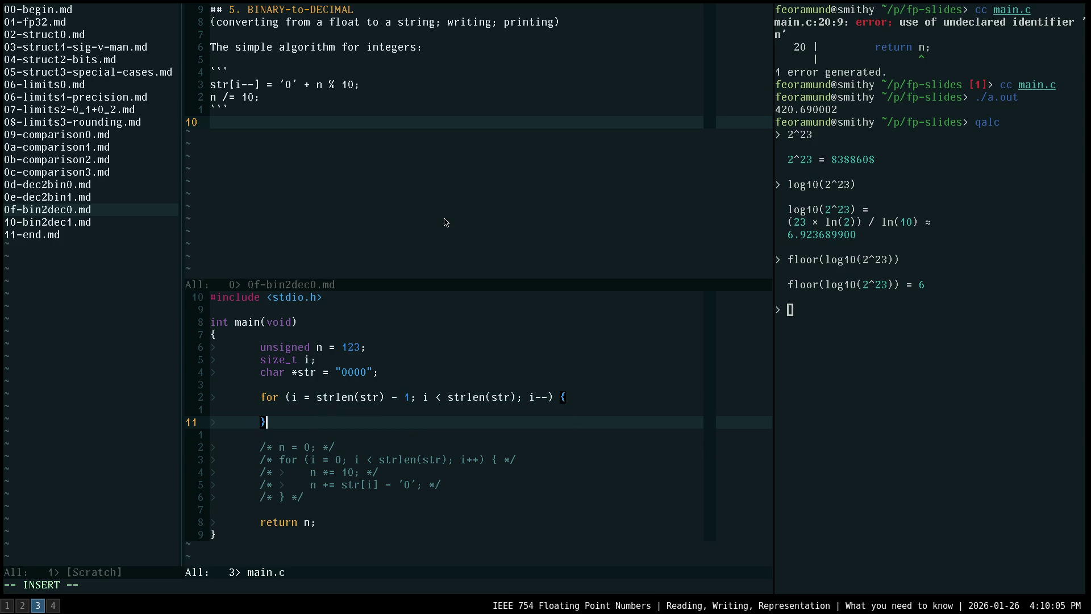
{"action": "key", "text": "Return"}
{"action": "key", "text": "Return"}
{"action": "type", "text": "}"}
Fill the loop body with str[i] = '0' + n % 10; and n /= 10;.
{"action": "key", "text": "Up"}
{"action": "key", "text": "Up"}
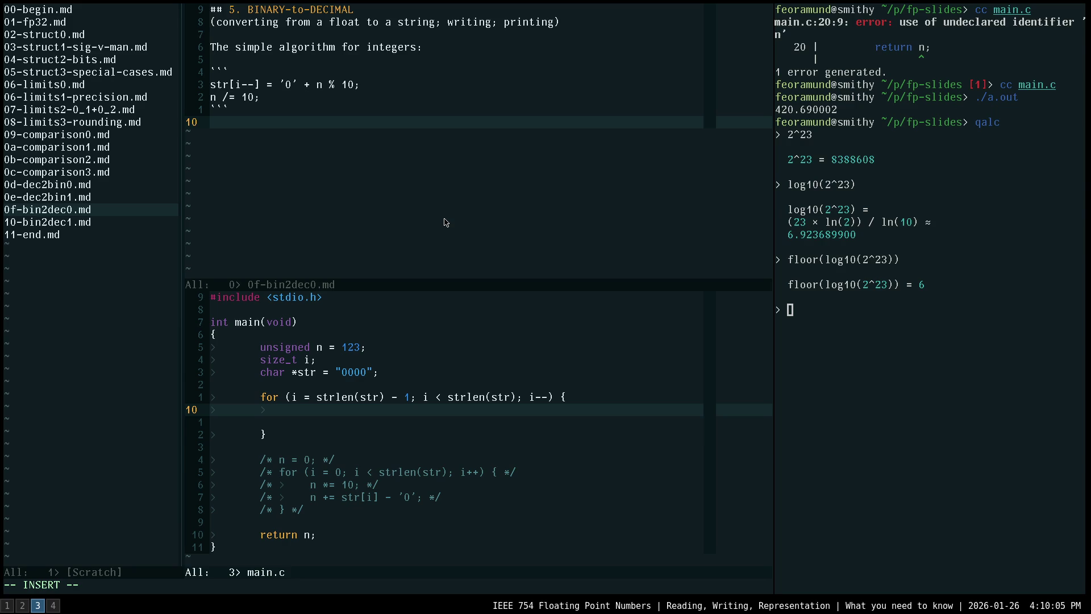
{"action": "type", "text": "str[i"}
{"action": "type", "text": "] ="}
{"action": "type", "text": " '0' n "}
{"action": "type", "text": "% 10;"}
{"action": "key", "text": "Escape"}
{"action": "key", "text": "h"}
{"action": "key", "text": "b"}
{"action": "key", "text": "b"}
{"action": "key", "text": "b"}
{"action": "type", "text": "i+"}
{"action": "key", "text": "Escape"}
{"action": "type", "text": "on /= 10"}
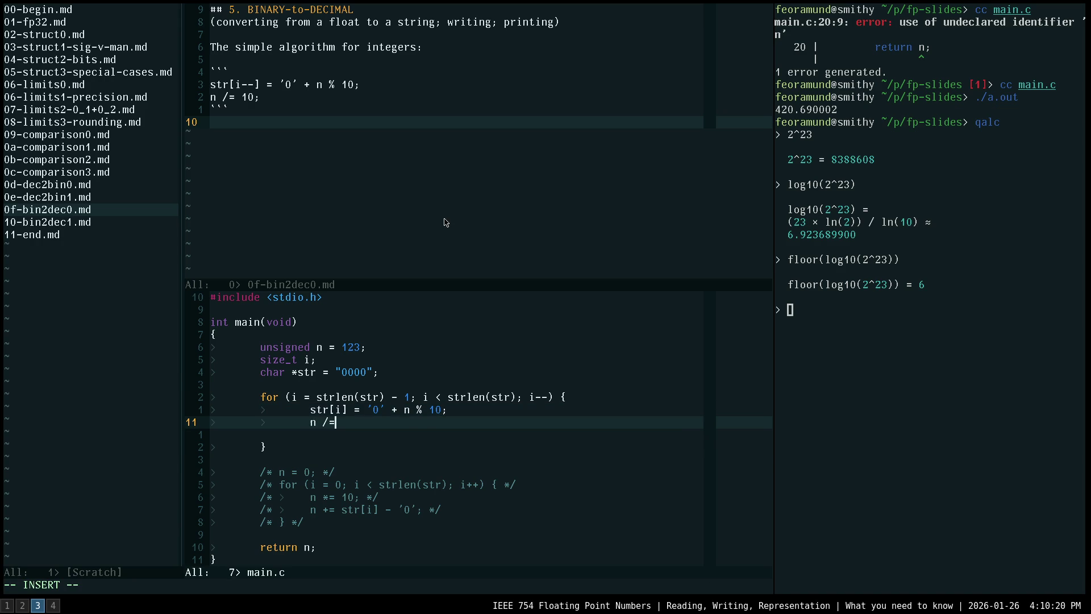
{"action": "type", "text": ";"}
{"action": "key", "text": "Escape"}
{"action": "key", "text": "j"}
{"action": "key", "text": "d"}
{"action": "key", "text": "d"}
{"action": "key", "text": "k"}
{"action": "key", "text": "k"}
{"action": "key", "text": "k"}
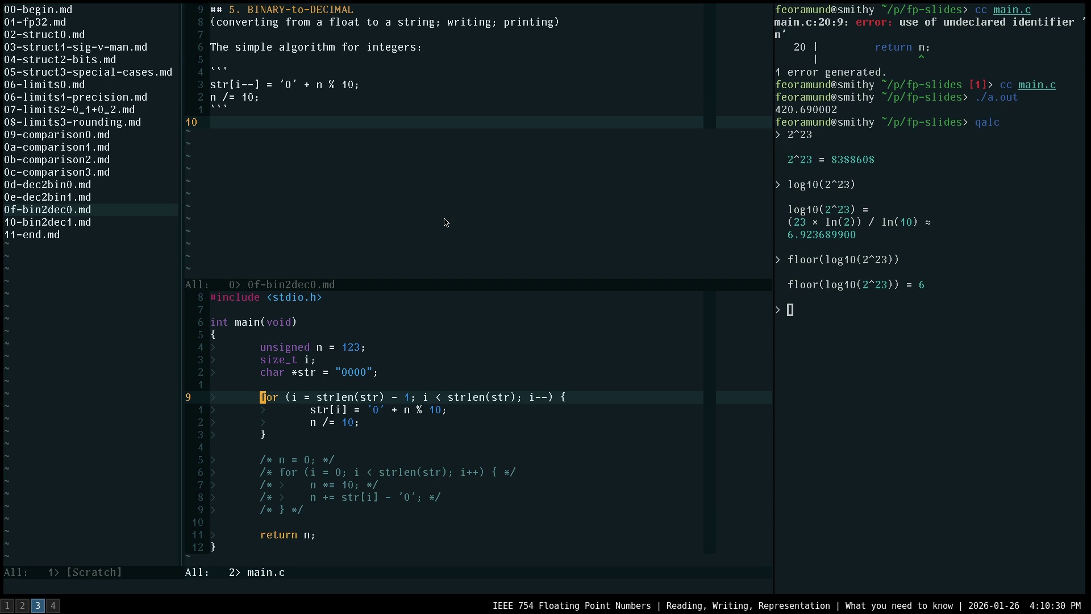
Save main.c, quit qalc in the terminal, and compile with cc main.c.
{"action": "type", "text": ":w"}
{"action": "key", "text": "Return"}
{"action": "key", "text": "super+l"}
{"action": "key", "text": "ctrl+d"}
{"action": "type", "text": "cc main.c"}
{"action": "key", "text": "Return"}
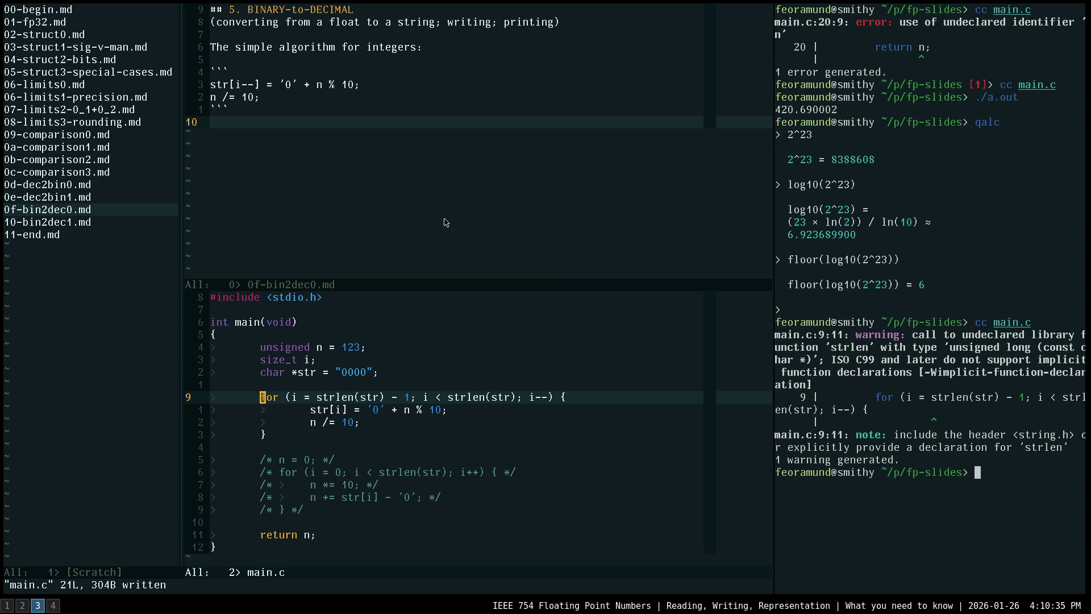
Add #include <string.h> at the top of main.c and save.
{"action": "key", "text": "super+h"}
{"action": "key", "text": "g"}
{"action": "key", "text": "g"}
{"action": "type", "text": "o#include"}
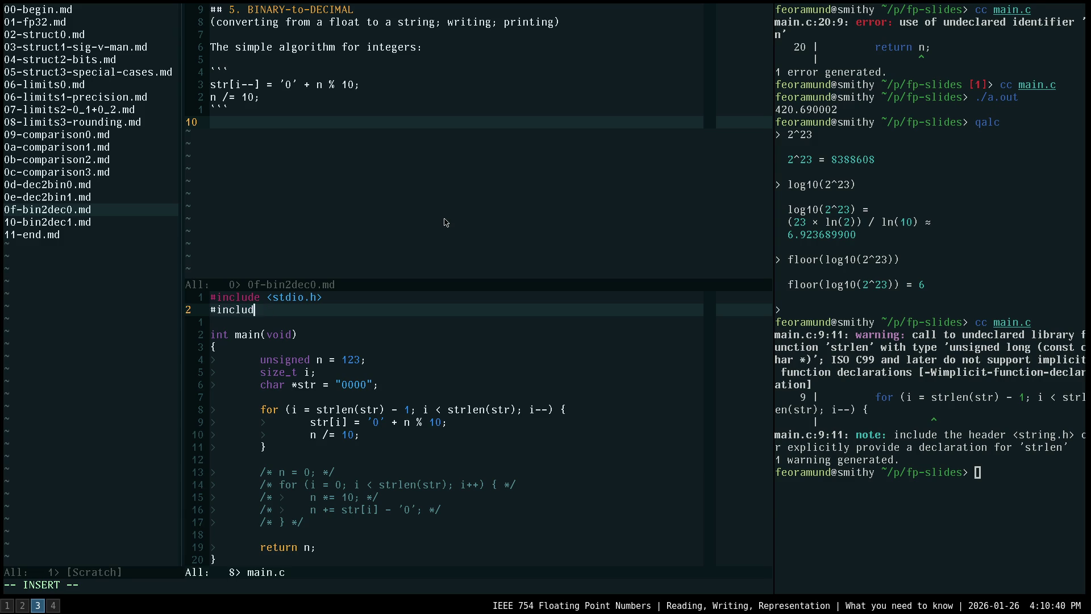
{"action": "type", "text": " <"}
{"action": "type", "text": ".h>"}
{"action": "key", "text": "Escape"}
{"action": "type", "text": ":w"}
{"action": "key", "text": "Return"}
Replace the commented block with printf("%s\n", str); and make main return 0.
{"action": "type", "text": "./"}
{"action": "key", "text": "super+h"}
{"action": "key", "text": "o"}
{"action": "key", "text": "Escape"}
{"action": "key", "text": "j"}
{"action": "key", "text": "j"}
{"action": "key", "text": "j"}
{"action": "type", "text": "d4jOprintf(\"%s"}
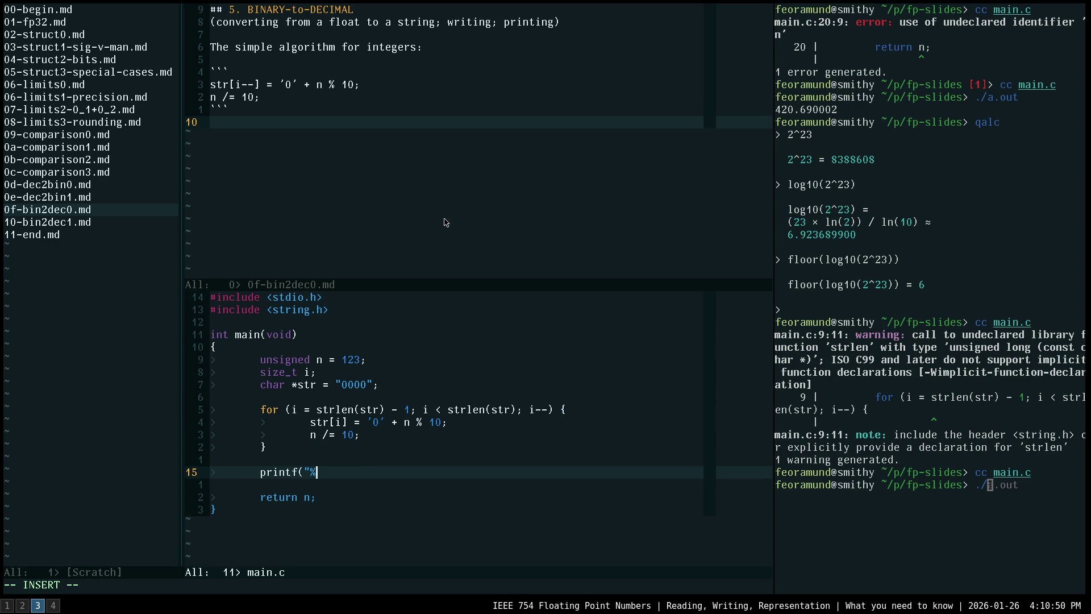
{"action": "type", "text": "\", str);"}
{"action": "key", "text": "Escape"}
{"action": "key", "text": "h"}
{"action": "key", "text": "h"}
{"action": "key", "text": "h"}
{"action": "type", "text": "i\\n"}
{"action": "key", "text": "Escape"}
{"action": "key", "text": "j"}
{"action": "key", "text": "j"}
{"action": "type", "text": "hr0:w"}
{"action": "key", "text": "Return"}
Rebuild with cc main.c, run ./a.out, which segfaults, and launch lldb.
{"action": "key", "text": "super+l"}
{"action": "key", "text": "BackSpace"}
{"action": "key", "text": "BackSpace"}
{"action": "type", "text": "cc main.c"}
{"action": "key", "text": "Return"}
{"action": "type", "text": "./a.out"}
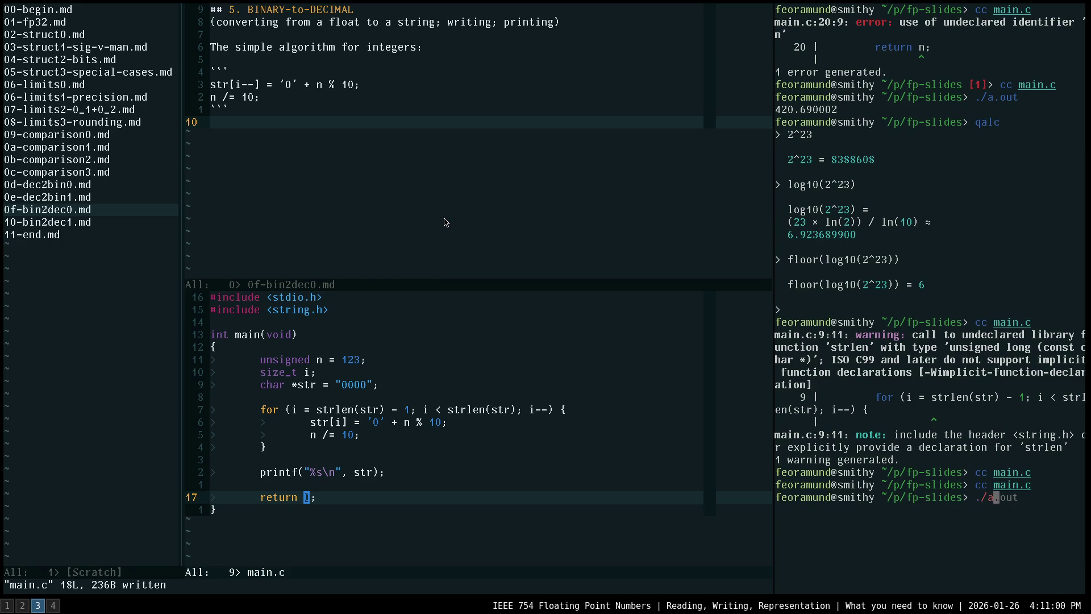
{"action": "key", "text": "Return"}
{"action": "type", "text": "lldb"}
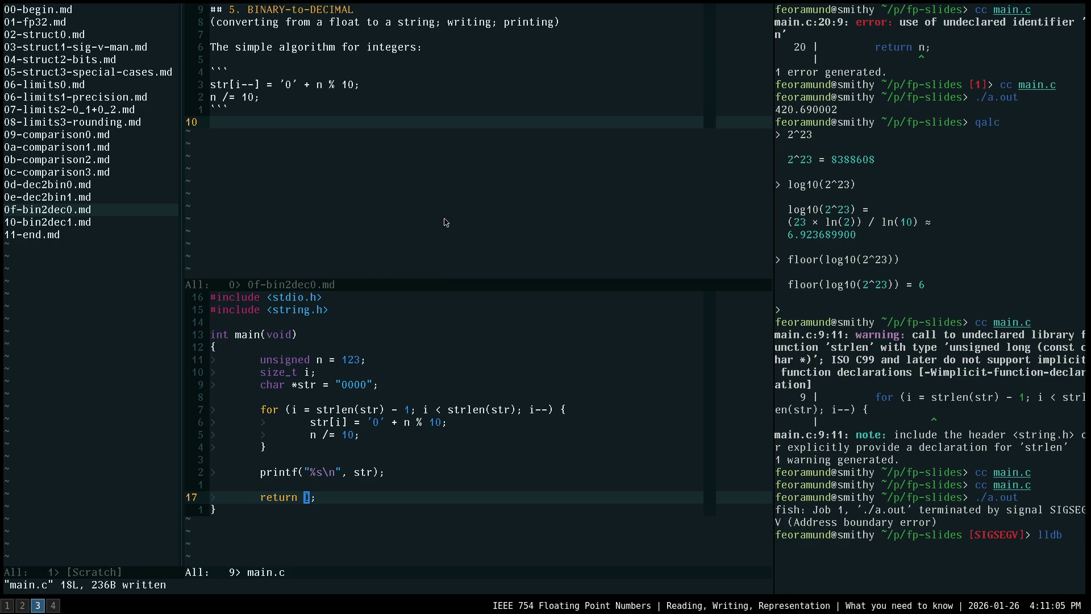
{"action": "key", "text": "Return"}
Run a.out under lldb to see the invalid-permissions crash, then quit lldb.
{"action": "key", "text": "ctrl+d"}
{"action": "type", "text": "lldb a"}
{"action": "key", "text": "Right"}
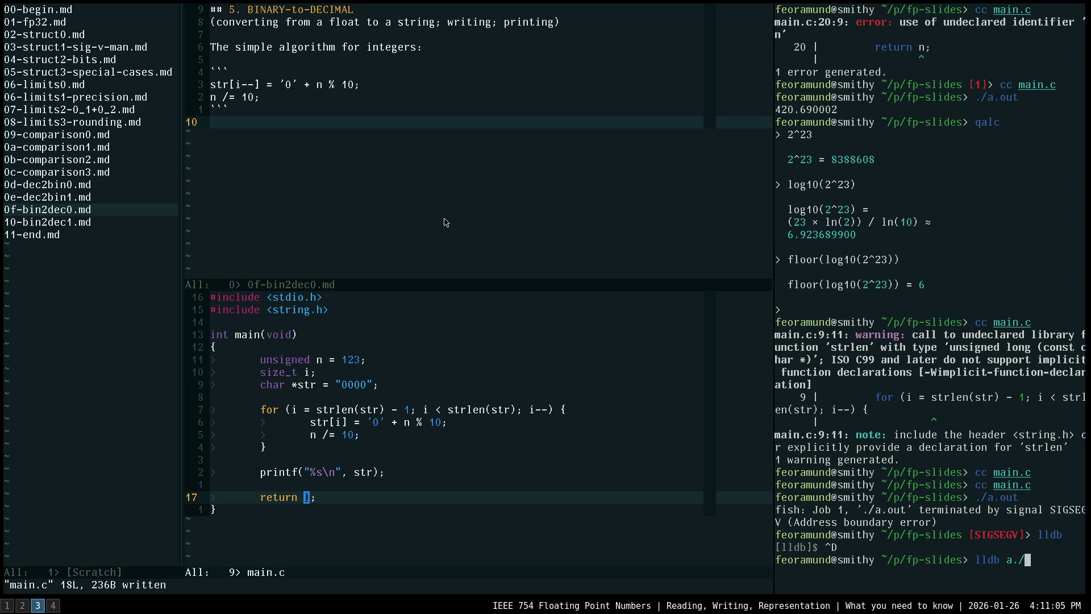
{"action": "key", "text": "Return"}
{"action": "type", "text": "r"}
{"action": "key", "text": "Return"}
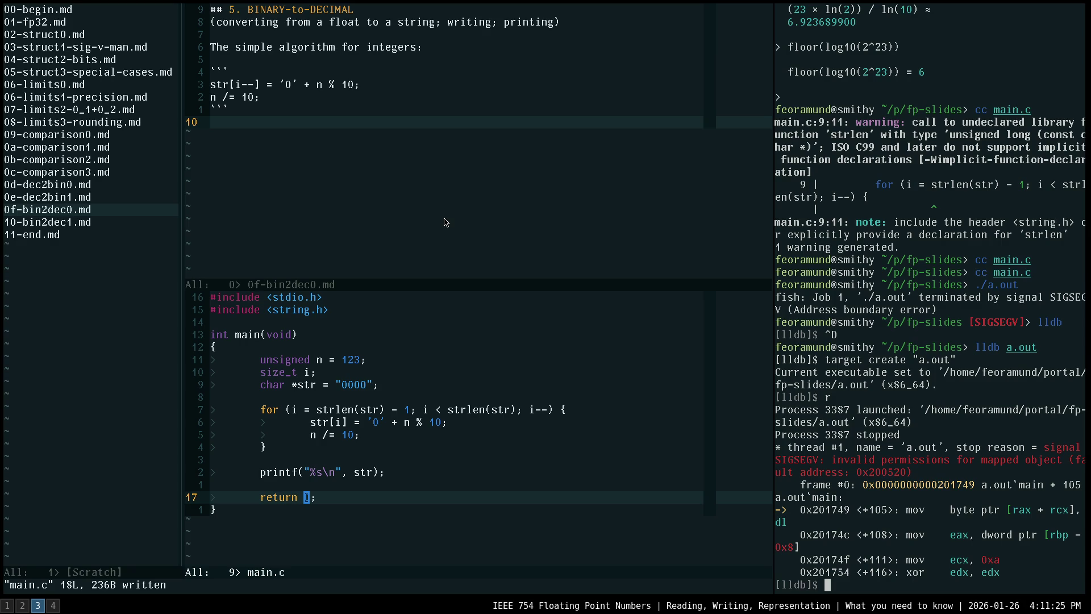
{"action": "type", "text": "q"}
{"action": "key", "text": "Return"}
{"action": "type", "text": "y"}
{"action": "key", "text": "Return"}
Return to the editor and move to the index in the str[i] assignment.
{"action": "key", "text": "ctrl+w"}
{"action": "key", "text": "h"}
{"action": "key", "text": "O"}
{"action": "key", "text": "k"}
{"action": "key", "text": "k"}
{"action": "key", "text": "k"}
{"action": "key", "text": "w"}
{"action": "key", "text": "f"}
{"action": "key", "text": "bracketright"}
Change the declaration to char str[4]; and add str[0] = '0'; on the line below.
{"action": "key", "text": "k"}
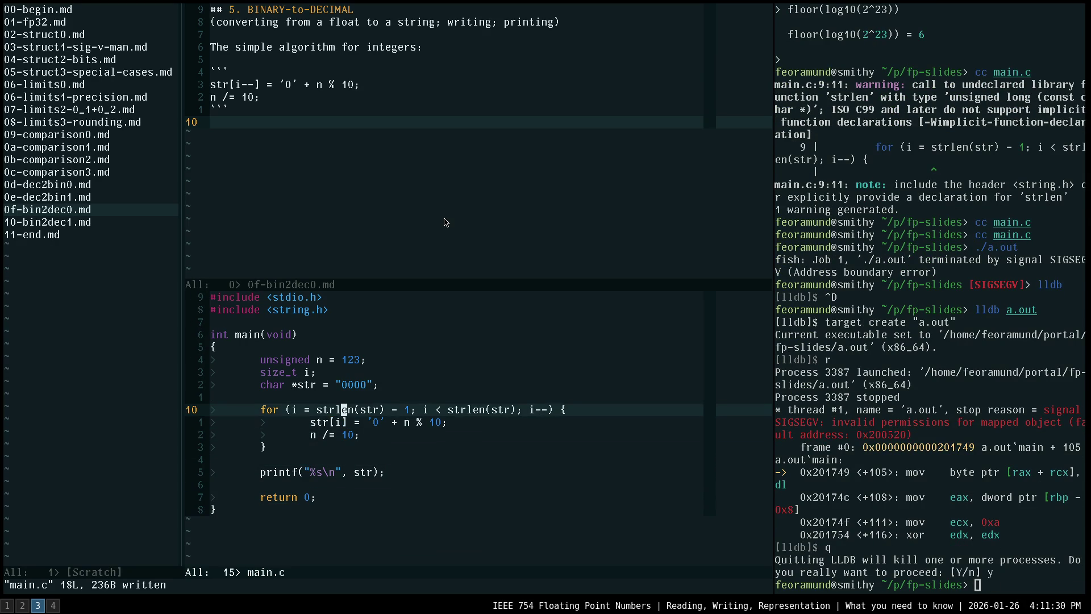
{"action": "key", "text": "k"}
{"action": "key", "text": "k"}
{"action": "key", "text": "h"}
{"action": "key", "text": "h"}
{"action": "key", "text": "h"}
{"action": "key", "text": "h"}
{"action": "key", "text": "h"}
{"action": "key", "text": "h"}
{"action": "type", "text": "Cstr[4]"}
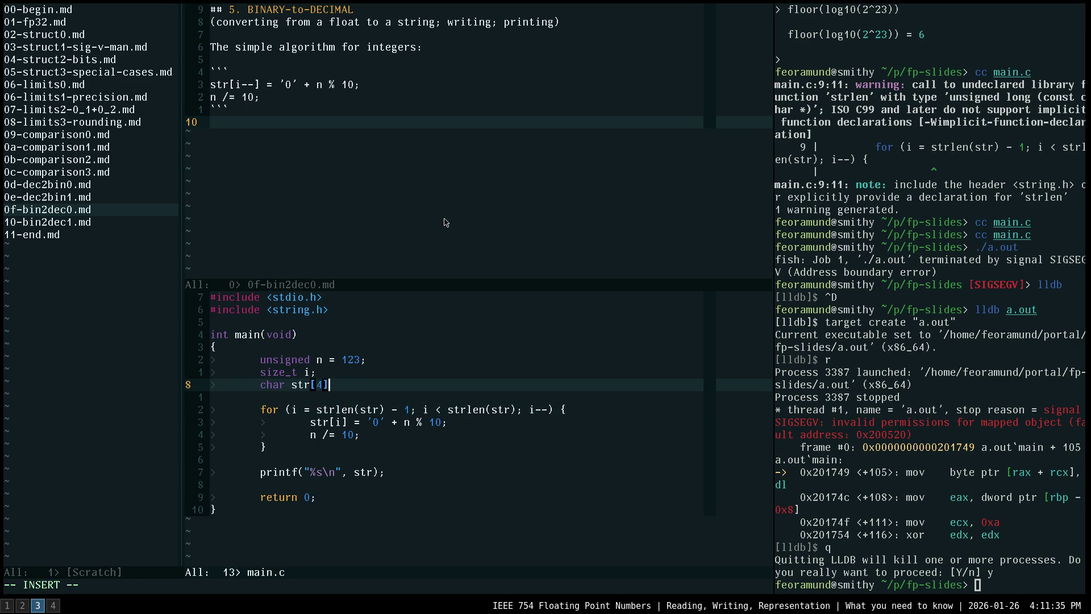
{"action": "type", "text": ";"}
{"action": "key", "text": "Return"}
{"action": "type", "text": "str[0]"}
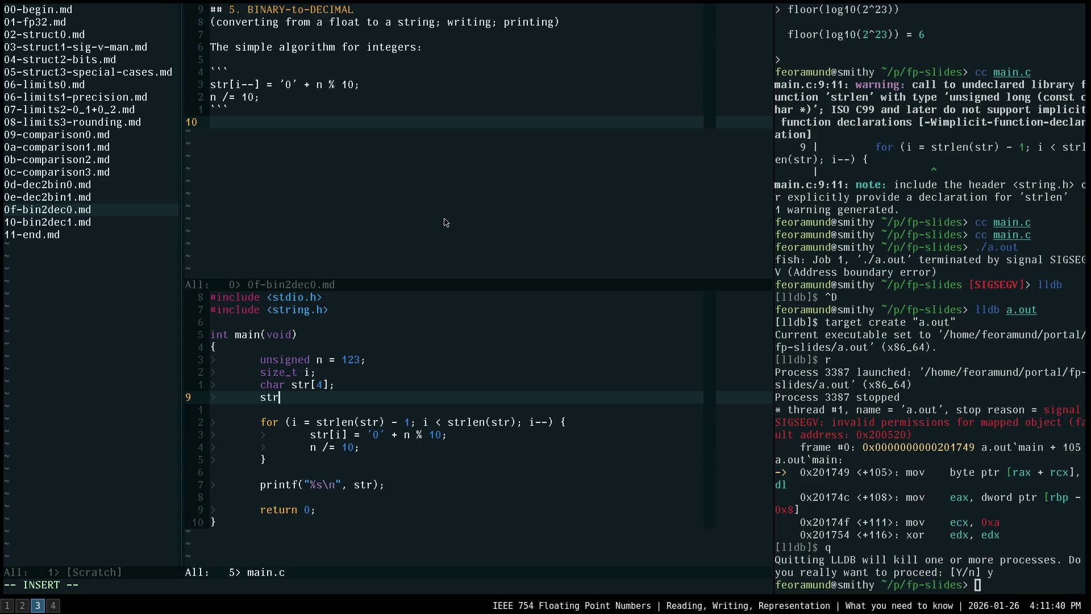
{"action": "type", "text": " = '0';"}
{"action": "key", "text": "Escape"}
Duplicate the assignment three times and renumber the copies to str[1], str[2] and str[3].
{"action": "key", "text": "y"}
{"action": "key", "text": "y"}
{"action": "key", "text": "3"}
{"action": "key", "text": "p"}
{"action": "key", "text": "l"}
{"action": "key", "text": "l"}
{"action": "key", "text": "l"}
{"action": "key", "text": "ctrl+v"}
{"action": "key", "text": "j"}
{"action": "key", "text": "j"}
{"action": "key", "text": "g"}
{"action": "key", "text": "ctrl+a"}
{"action": "key", "text": "k"}
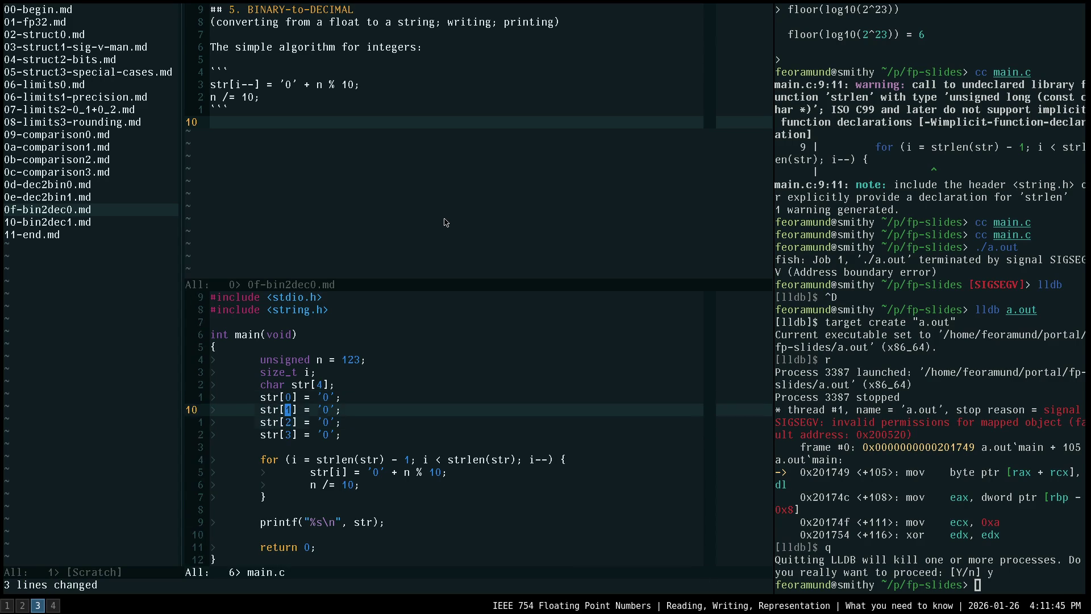
{"action": "key", "text": "O"}
{"action": "key", "text": "Escape"}
{"action": "key", "text": "j"}
{"action": "key", "text": "j"}
{"action": "key", "text": "j"}
Save main.c, compile it with cc main.c, and run ./a.out to print 0000.
{"action": "type", "text": ":w"}
{"action": "key", "text": "Return"}
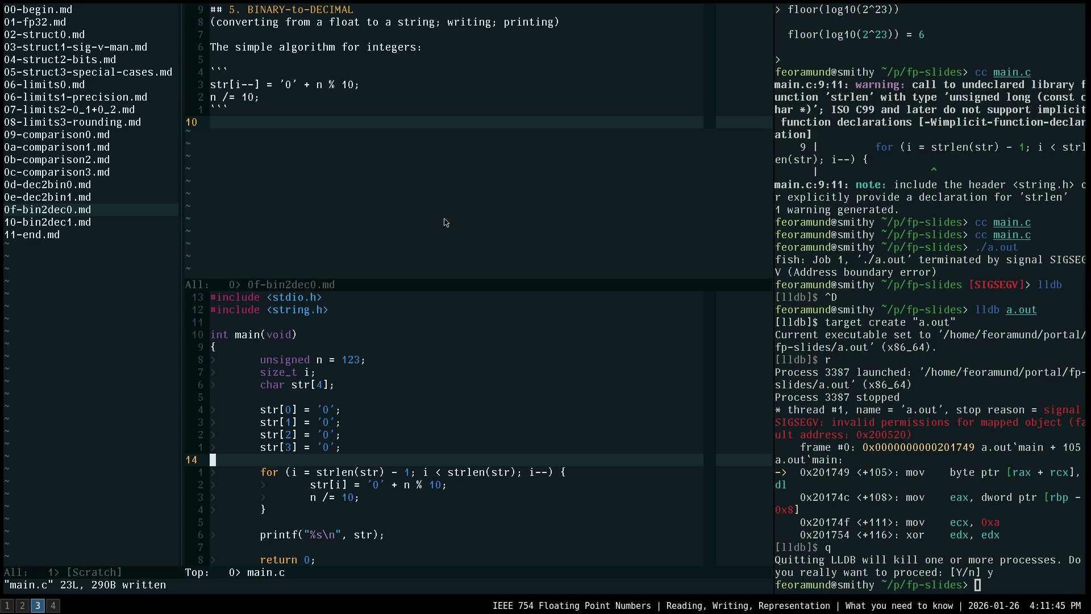
{"action": "type", "text": "cc main.c"}
{"action": "key", "text": "Return"}
{"action": "type", "text": "./a.out"}
{"action": "key", "text": "Return"}
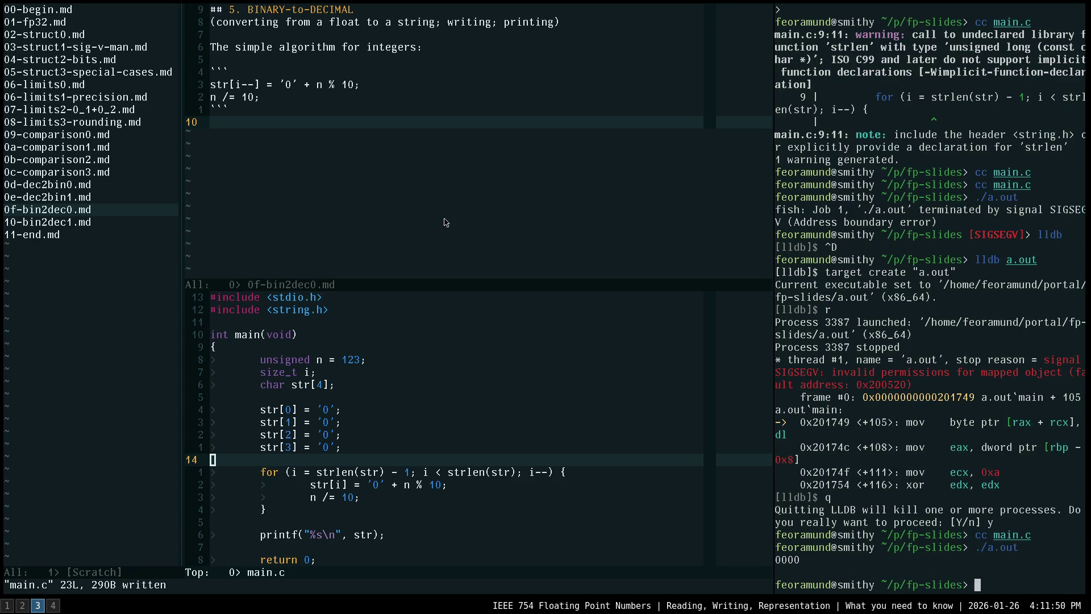
Back in the editor, move to the str[i] index and the n digit expression in the loop.
{"action": "key", "text": "super+h"}
{"action": "key", "text": "j"}
{"action": "key", "text": "j"}
{"action": "key", "text": "w"}
{"action": "key", "text": "f"}
{"action": "key", "text": "]"}
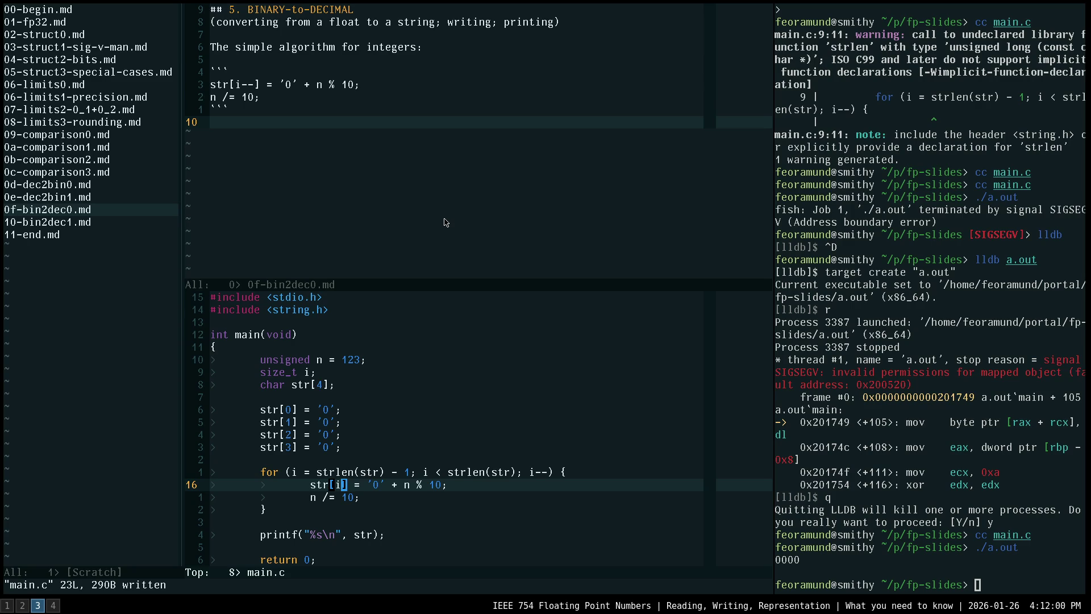
{"action": "key", "text": "W"}
{"action": "key", "text": "W"}
{"action": "key", "text": "W"}
{"action": "key", "text": "l"}
Start lldb on a.out, quit it, and recompile main.c with debug info using cc main.c -g.
{"action": "type", "text": "lldb a.out"}
{"action": "key", "text": "Return"}
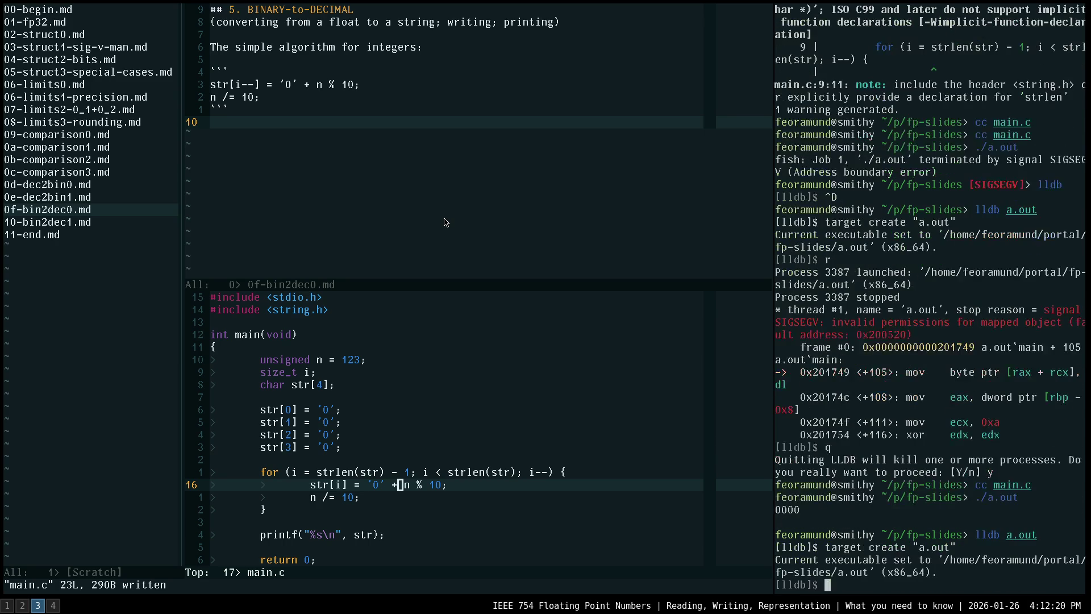
{"action": "type", "text": "q"}
{"action": "key", "text": "Return"}
{"action": "type", "text": "cc main.c"}
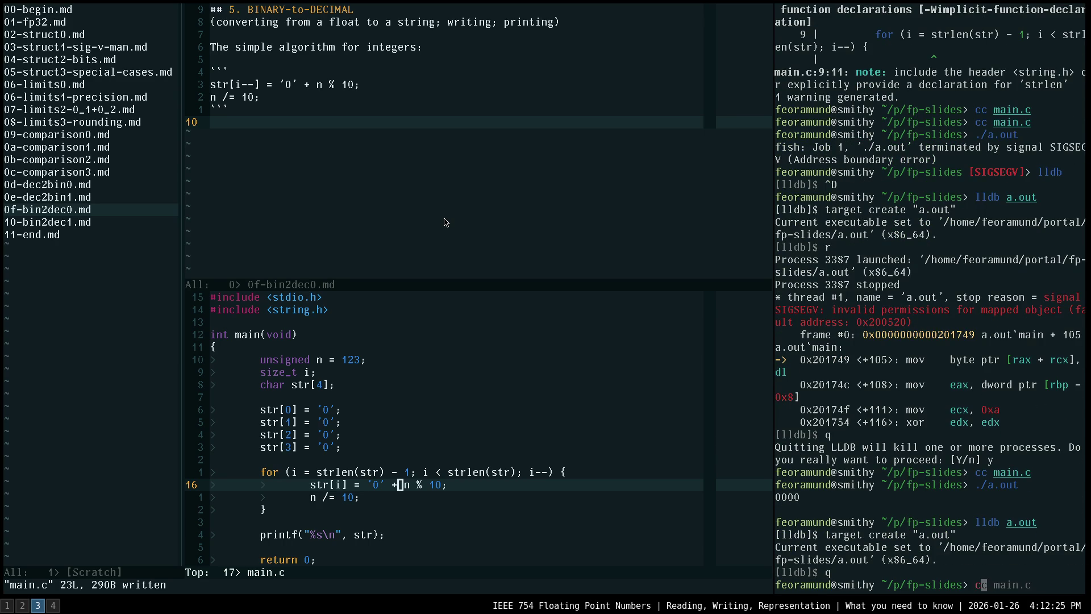
{"action": "type", "text": " -g"}
{"action": "key", "text": "Return"}
Load a.out in lldb, break at main, run to the breakpoint, and step one line.
{"action": "type", "text": "lldb a.out"}
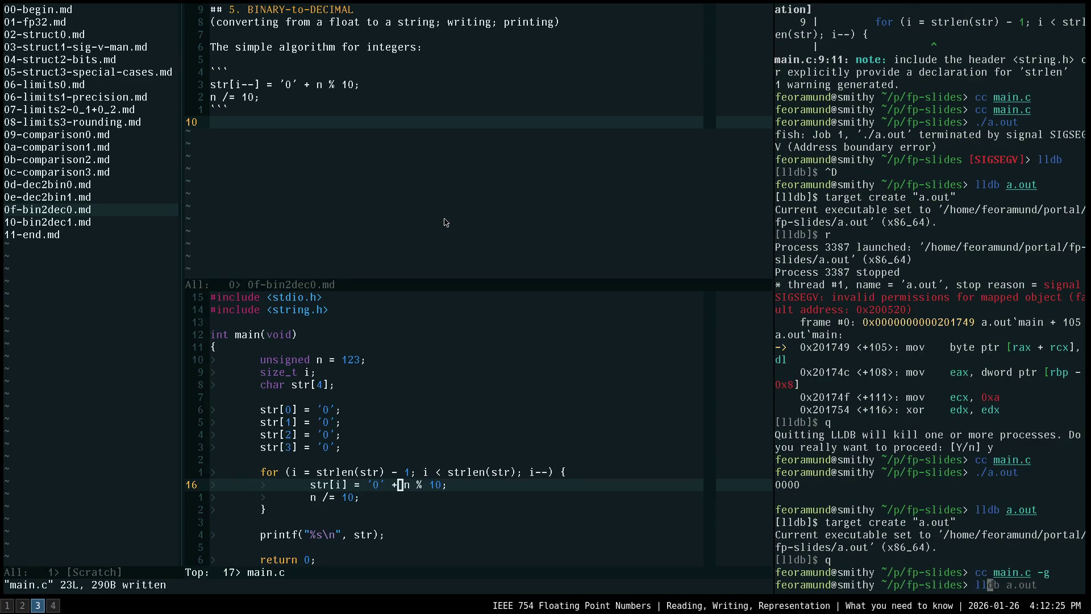
{"action": "key", "text": "Return"}
{"action": "type", "text": "b main"}
{"action": "key", "text": "Return"}
{"action": "type", "text": "r"}
{"action": "key", "text": "Return"}
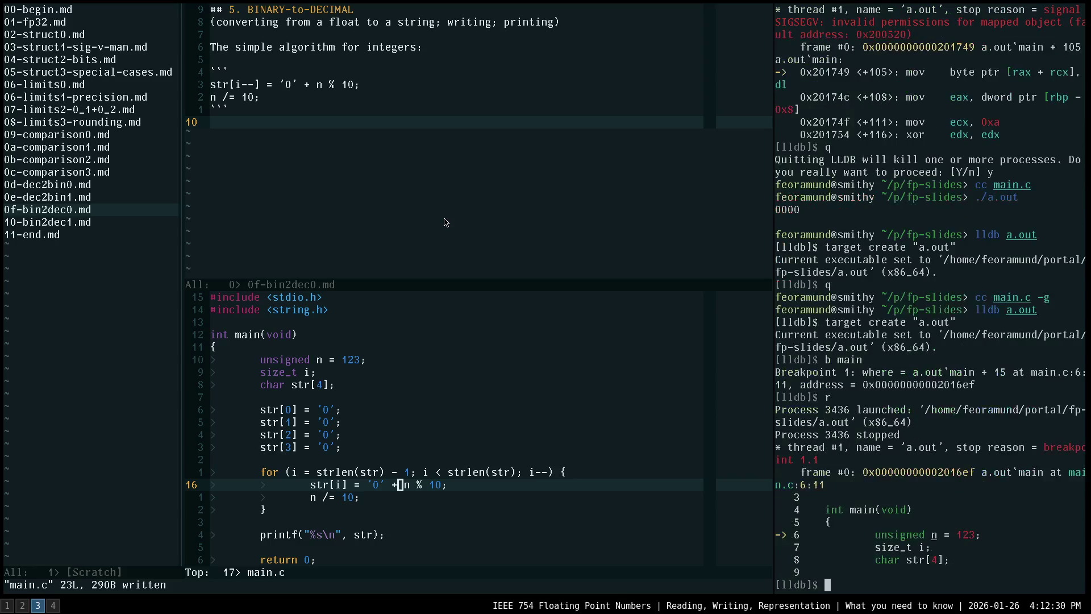
{"action": "type", "text": "n"}
{"action": "key", "text": "Return"}
{"action": "key", "text": "Return"}
{"action": "key", "text": "Return"}
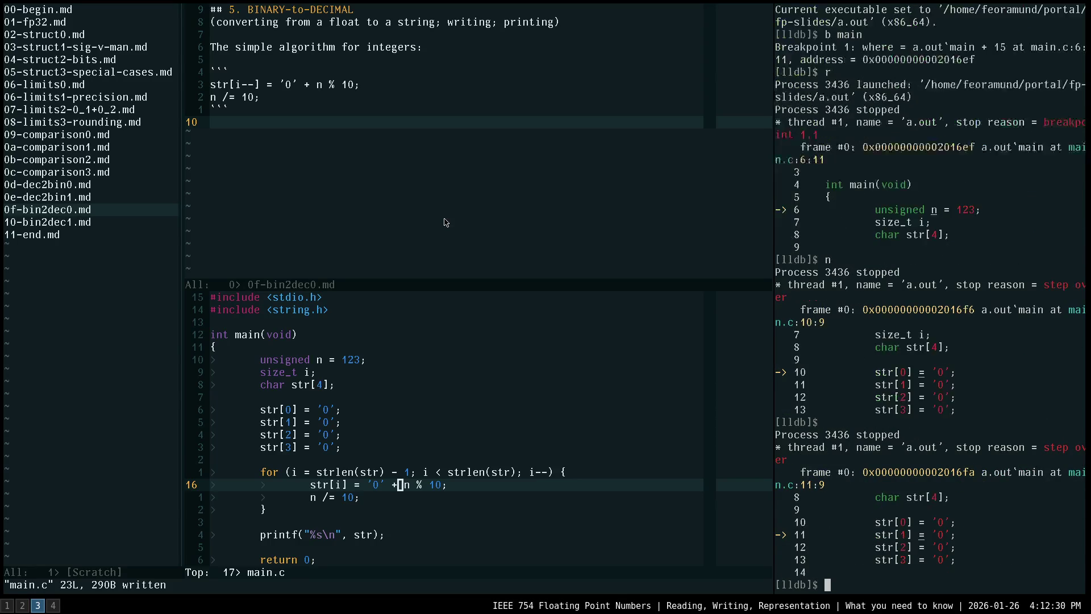
{"action": "key", "text": "Return"}
Inspect str ("0000"), step to the printf line, and inspect i (12).
{"action": "type", "text": "v str"}
{"action": "key", "text": "Return"}
{"action": "type", "text": "n"}
{"action": "key", "text": "Return"}
{"action": "type", "text": "v i"}
{"action": "key", "text": "Return"}
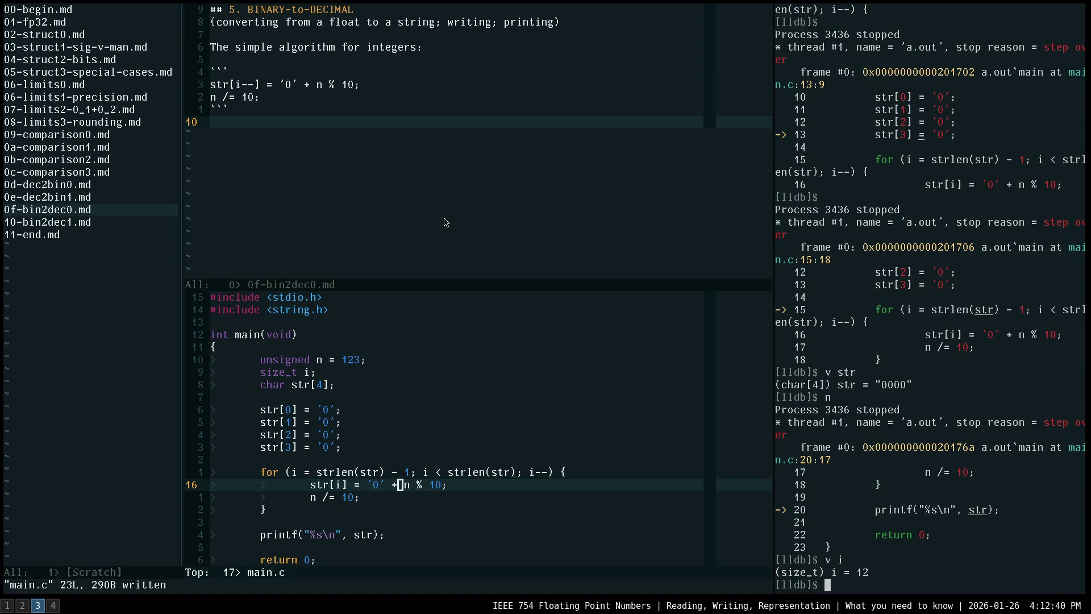
Quit lldb, confirming with y that the running process is killed.
{"action": "type", "text": "q"}
{"action": "key", "text": "Return"}
{"action": "type", "text": "y"}
{"action": "key", "text": "Return"}
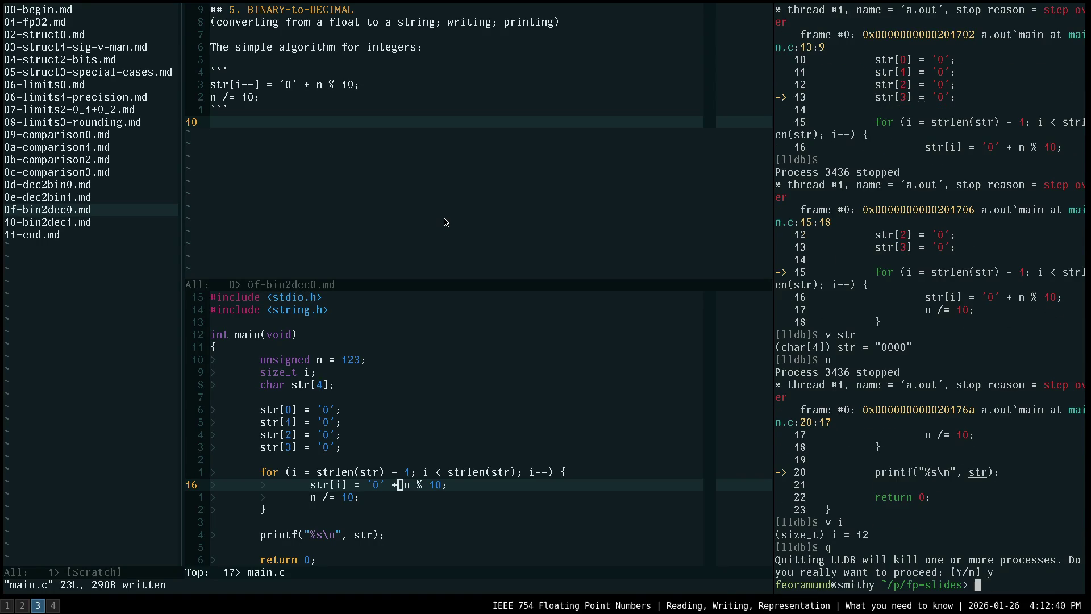
{"action": "key", "text": "super+h"}
Add str[4] = '\0'; below str[3] and raise the array size to char str[5].
{"action": "key", "text": "k"}
{"action": "key", "text": "k"}
{"action": "key", "text": "k"}
{"action": "type", "text": "ostr[4]"}
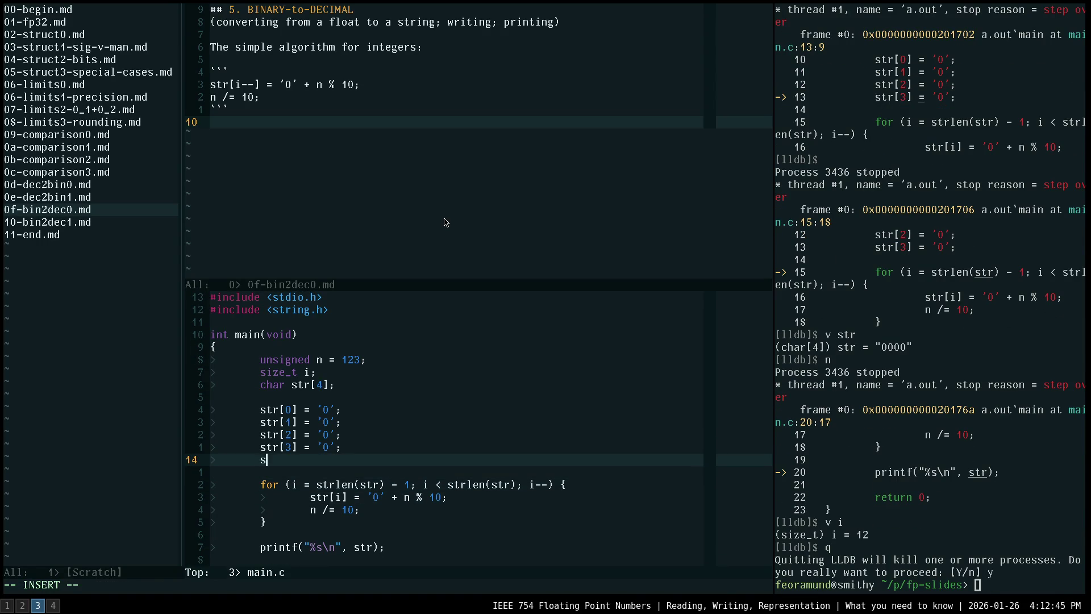
{"action": "type", "text": " = '\\0';"}
{"action": "key", "text": "Escape"}
{"action": "key", "text": "k"}
{"action": "key", "text": "k"}
{"action": "key", "text": "k"}
{"action": "key", "text": "k"}
{"action": "key", "text": "h"}
{"action": "key", "text": "h"}
{"action": "key", "text": "ctrl+a"}
{"action": "key", "text": "j"}
{"action": "key", "text": "j"}
{"action": "key", "text": "j"}
Save main.c, rebuild with cc main.c -g, and run ./a.out to print 0123.
{"action": "type", "text": ":w"}
{"action": "key", "text": "Return"}
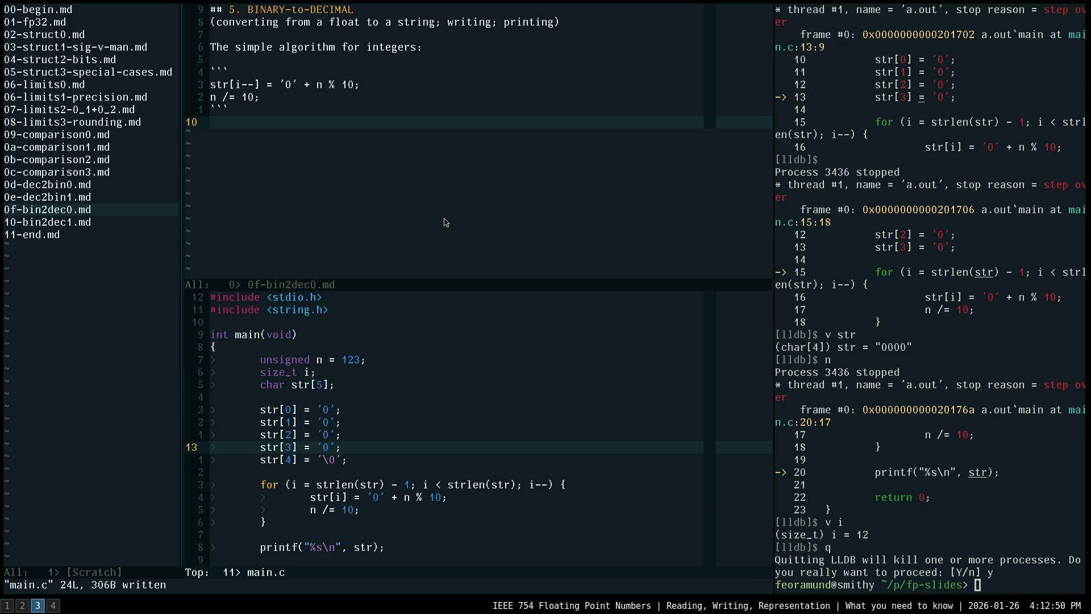
{"action": "type", "text": "cc main.c -g"}
{"action": "key", "text": "j"}
{"action": "key", "text": "j"}
{"action": "key", "text": "j"}
{"action": "key", "text": "l"}
{"action": "key", "text": "l"}
{"action": "key", "text": "k"}
{"action": "key", "text": "k"}
{"action": "key", "text": "k"}
{"action": "key", "text": "j"}
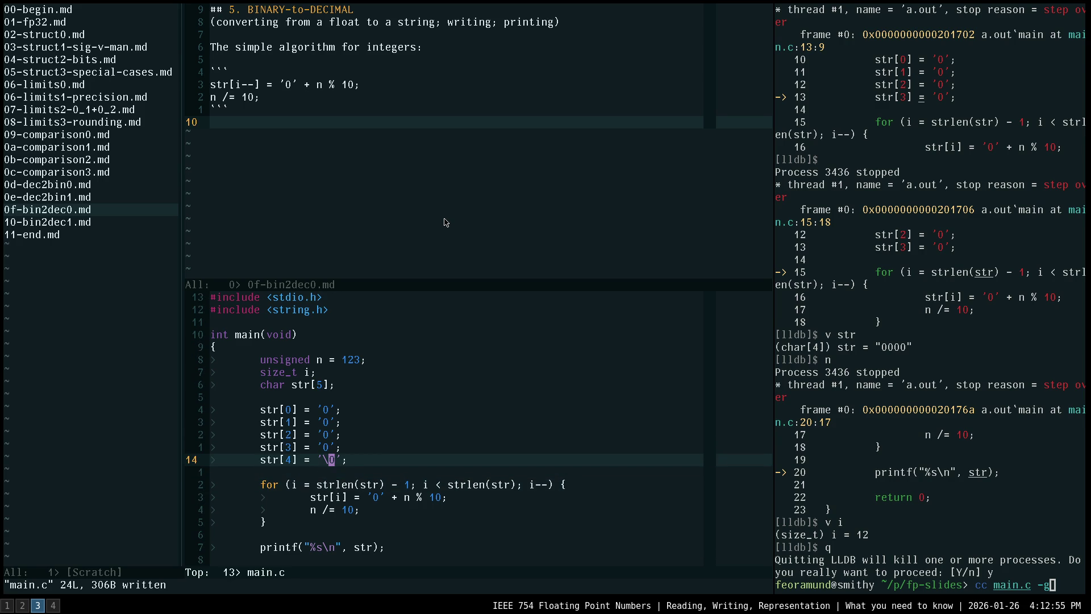
{"action": "key", "text": "Return"}
{"action": "type", "text": "./a.out"}
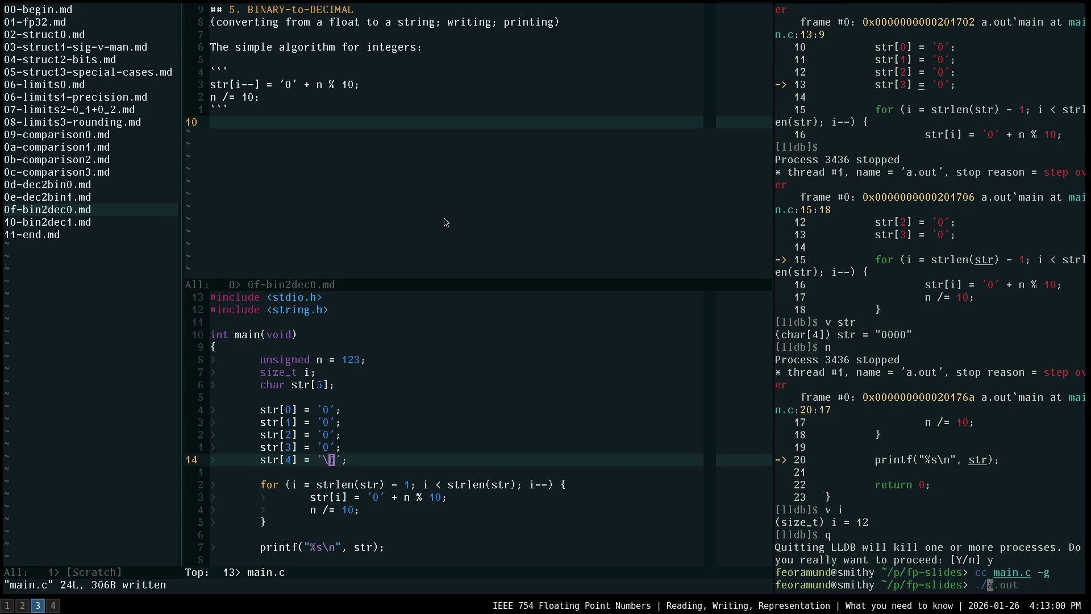
{"action": "key", "text": "Return"}
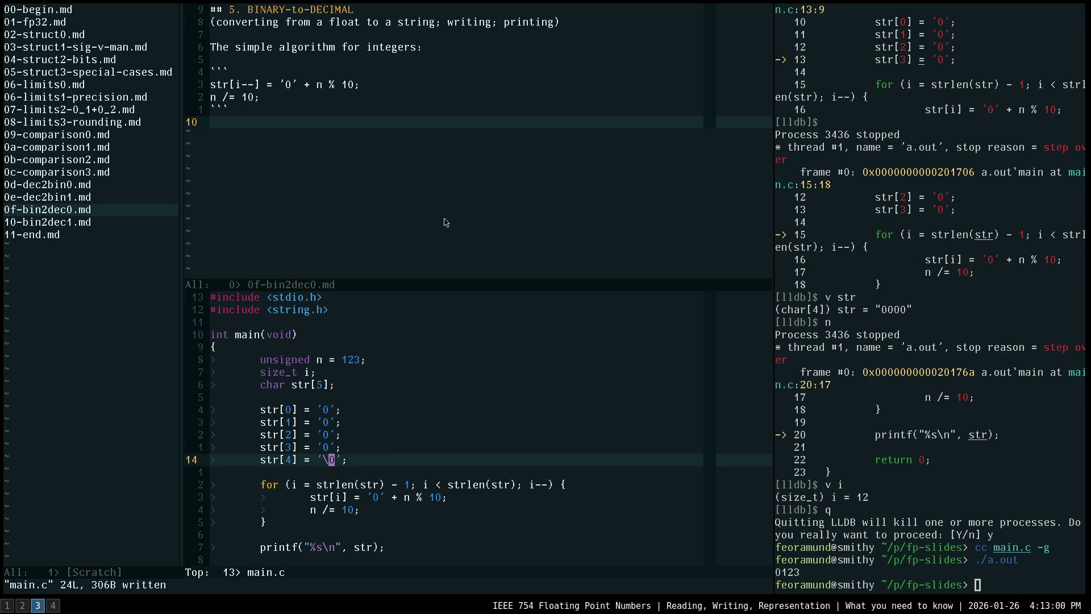
Walk through the code: n = 123, the str[5] array, the '\0' terminator and the loop start.
{"action": "left_click", "coordinate": [347, 360]}
{"action": "key", "text": "j"}
{"action": "key", "text": "j"}
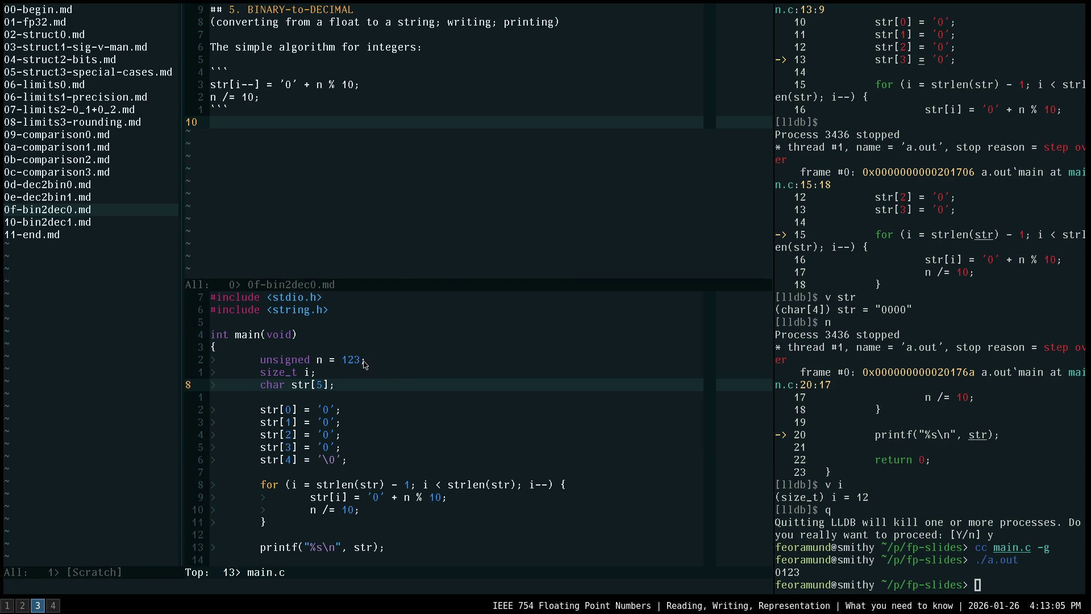
{"action": "left_click", "coordinate": [352, 364]}
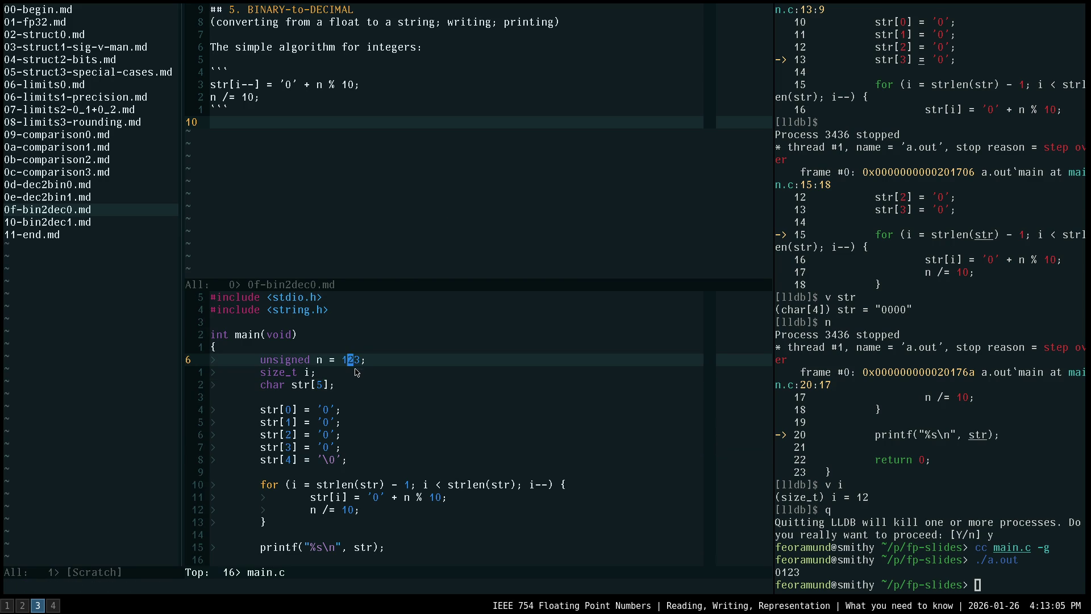
{"action": "scroll", "coordinate": [352, 378], "scroll_direction": "down", "scroll_amount": 2}
{"action": "scroll", "coordinate": [341, 381], "scroll_direction": "up", "scroll_amount": 1}
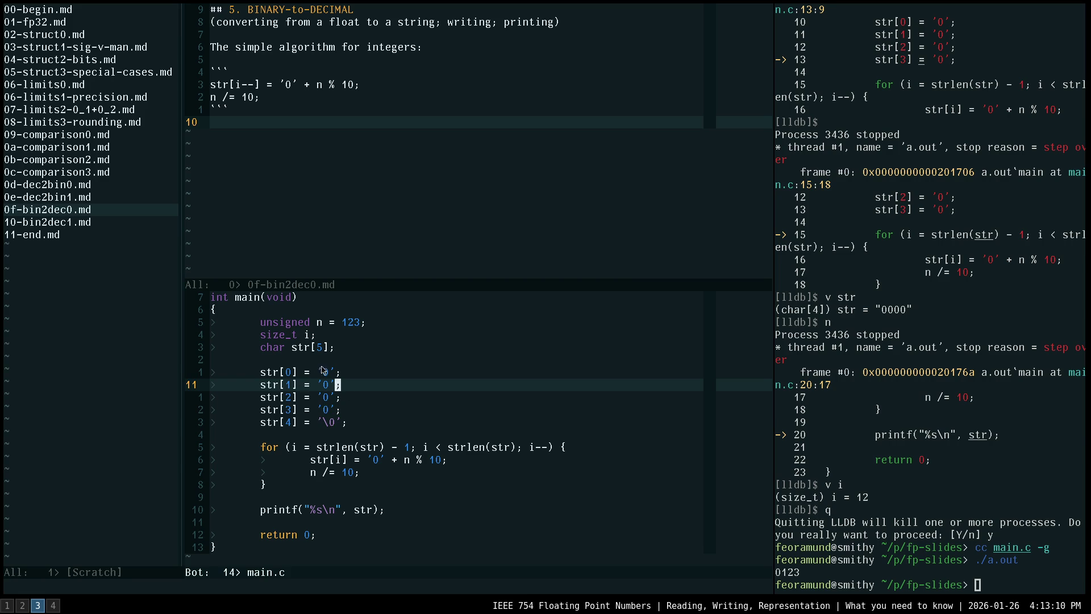
{"action": "left_click", "coordinate": [400, 447]}
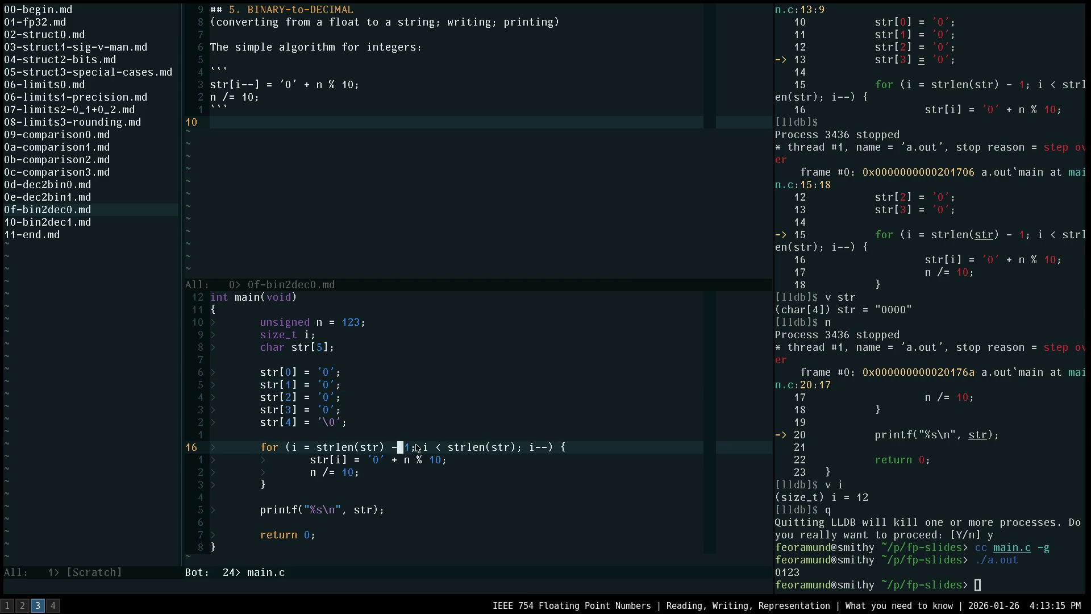
{"action": "left_click", "coordinate": [337, 422]}
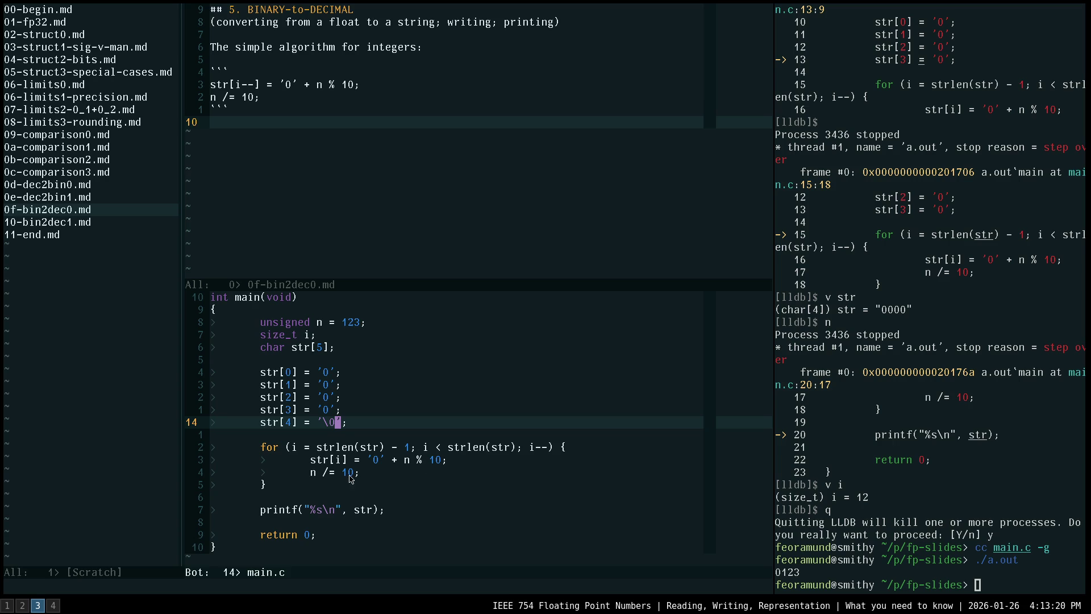
{"action": "left_click", "coordinate": [326, 409]}
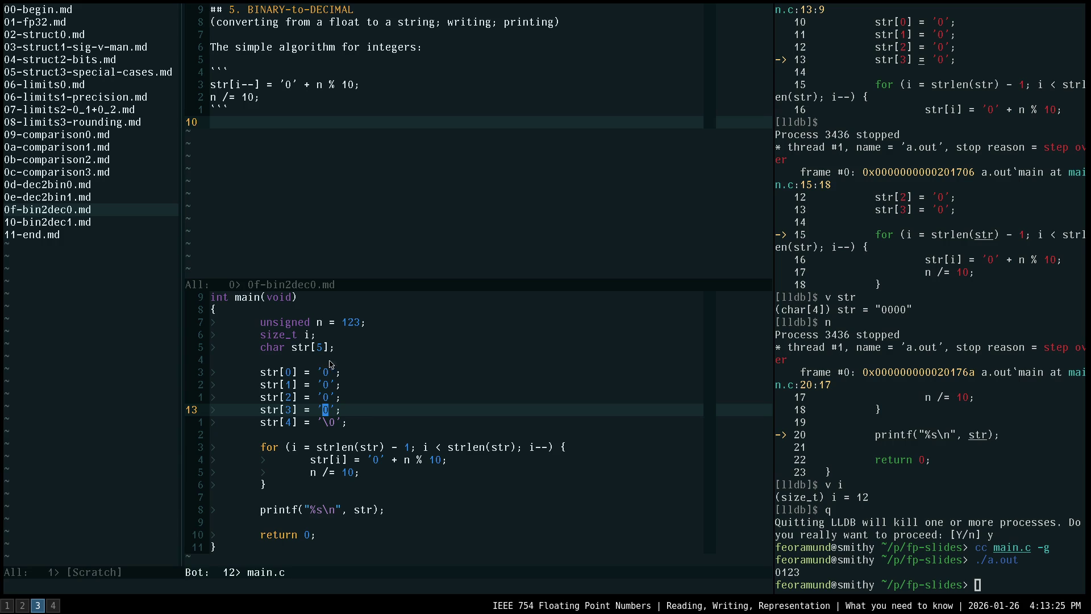
{"action": "left_click", "coordinate": [334, 434]}
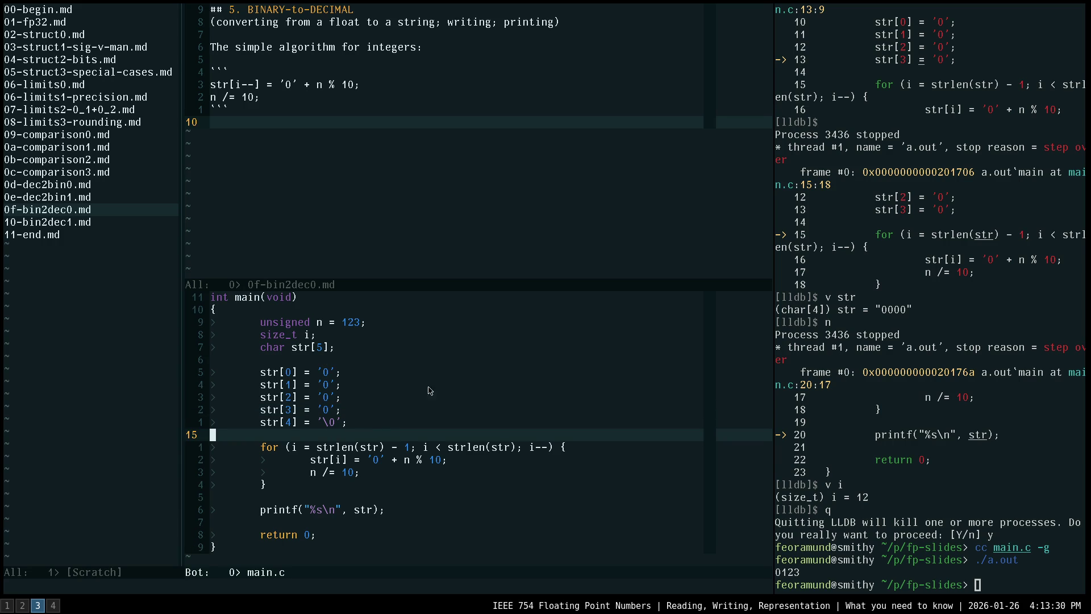
{"action": "scroll", "coordinate": [484, 426], "scroll_direction": "up", "scroll_amount": 1}
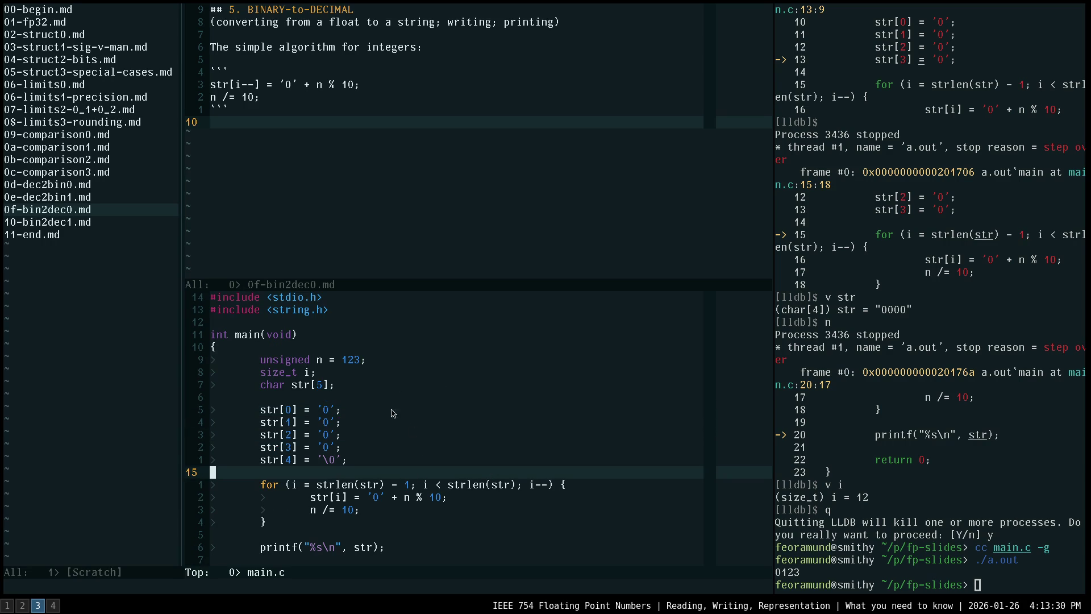
{"action": "left_click", "coordinate": [321, 360]}
{"action": "scroll", "coordinate": [312, 392], "scroll_direction": "down", "scroll_amount": 1}
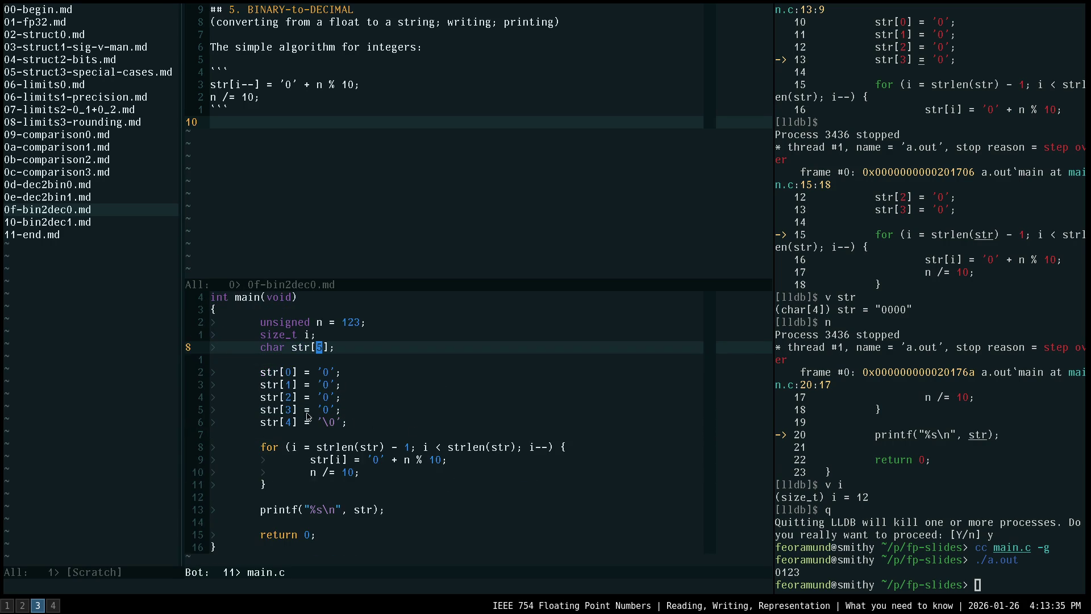
Enlarge the main.c split to show the includes, then write and close it with :wq.
{"action": "left_click_drag", "start_coordinate": [420, 282], "coordinate": [420, 248]}
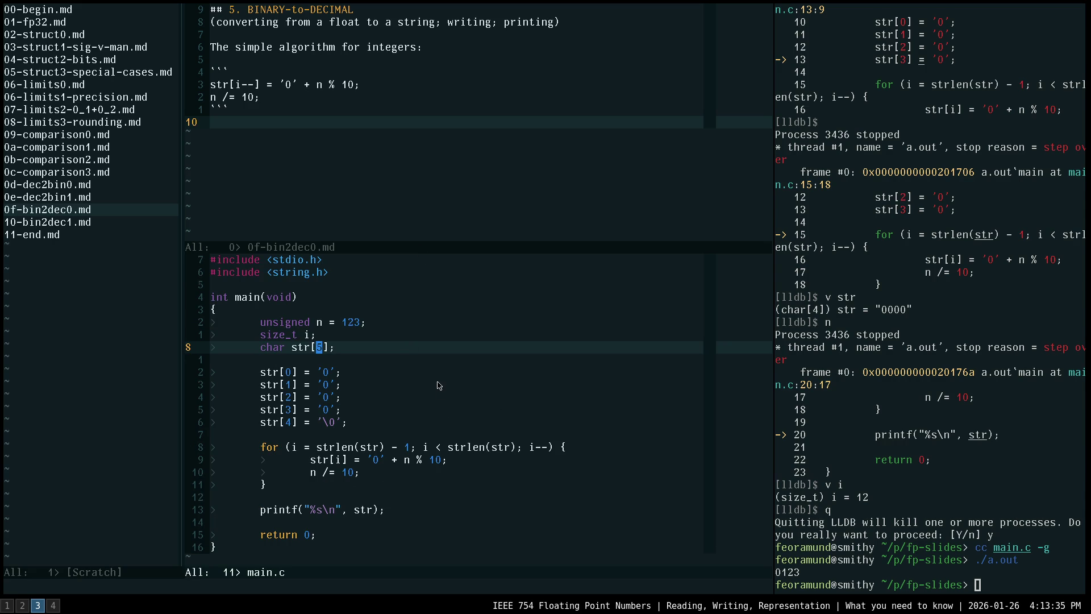
{"action": "left_click", "coordinate": [359, 361]}
{"action": "left_click", "coordinate": [349, 438]}
{"action": "type", "text": ":wq"}
{"action": "key", "text": "Return"}
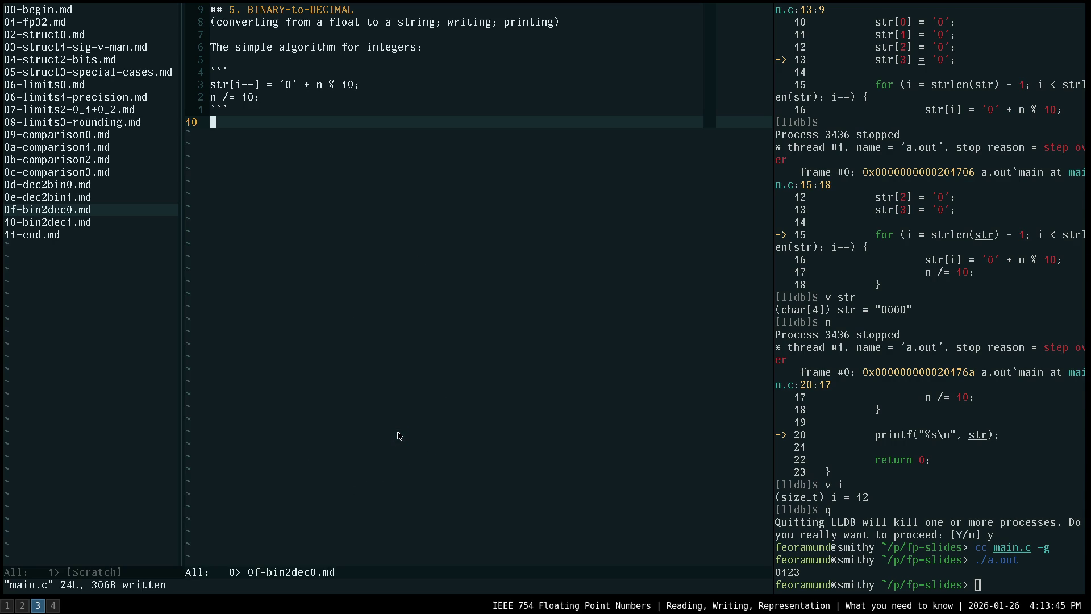
Advance to slide 10-bin2dec1.md and place the cursor on the blank line above its diagram.
{"action": "key", "text": "Right"}
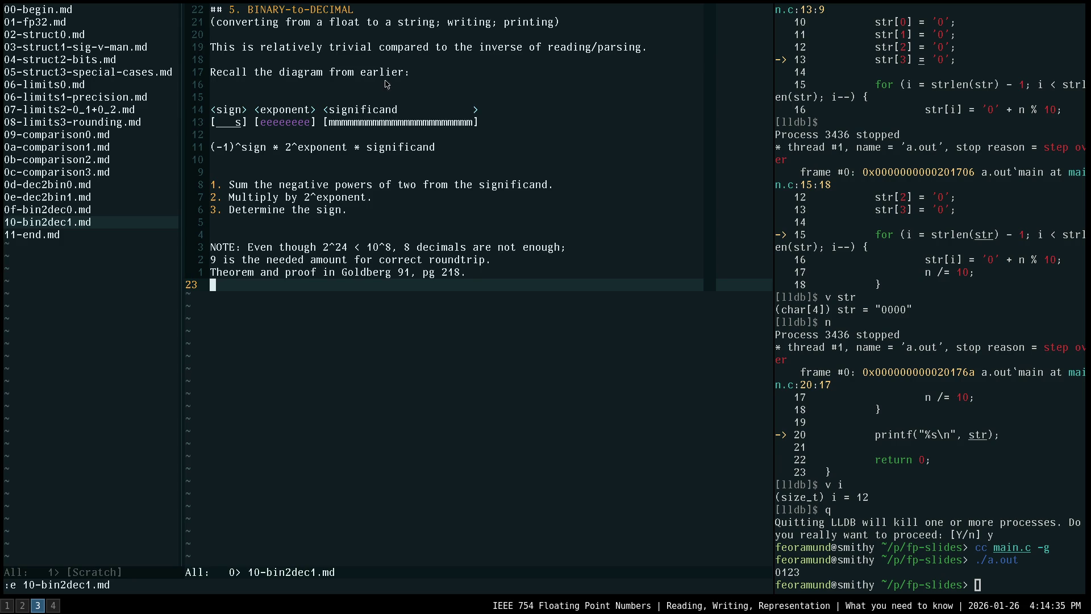
{"action": "left_click", "coordinate": [305, 95]}
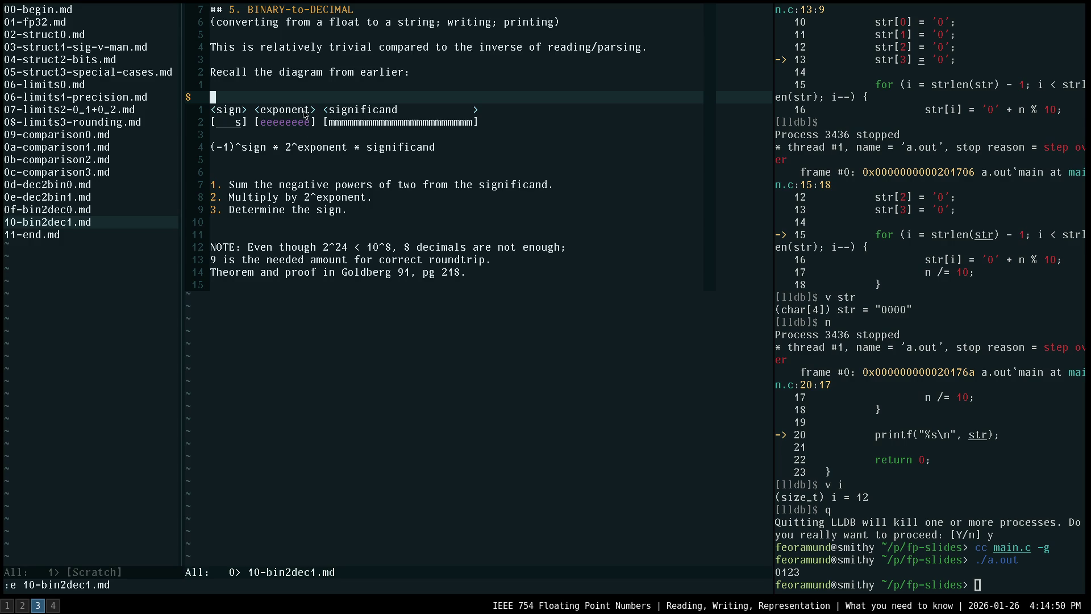
{"action": "left_click", "coordinate": [319, 161]}
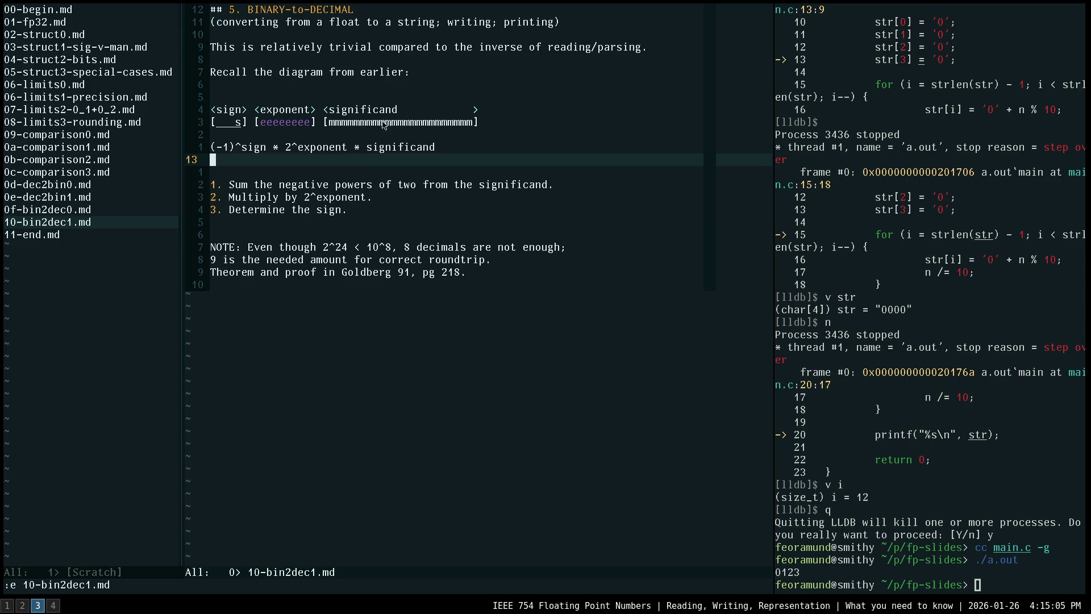
{"action": "left_click", "coordinate": [364, 172]}
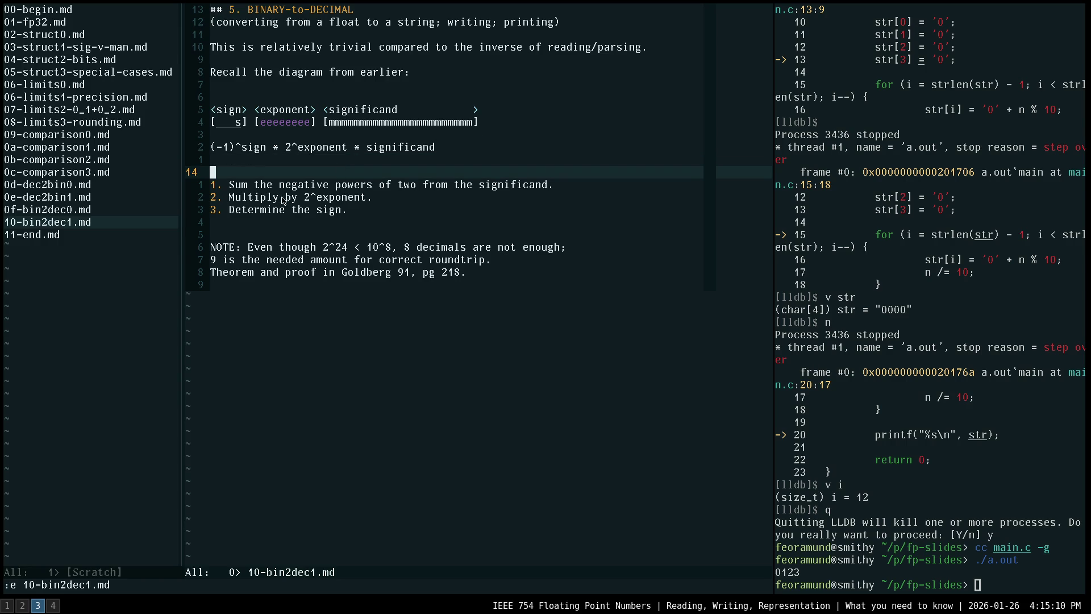
{"action": "left_click", "coordinate": [289, 226]}
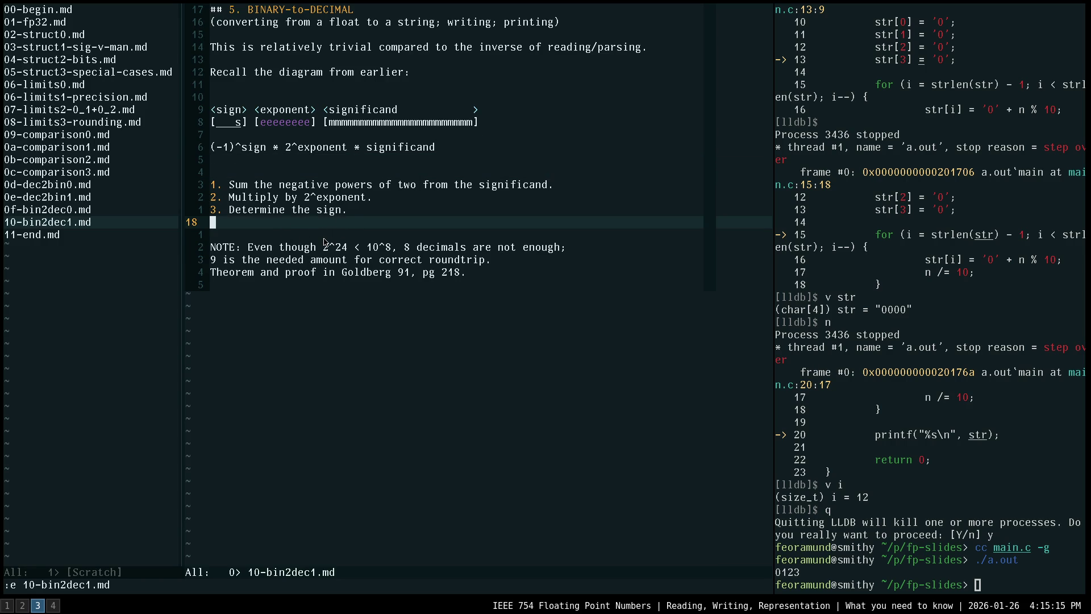
{"action": "left_click", "coordinate": [385, 288]}
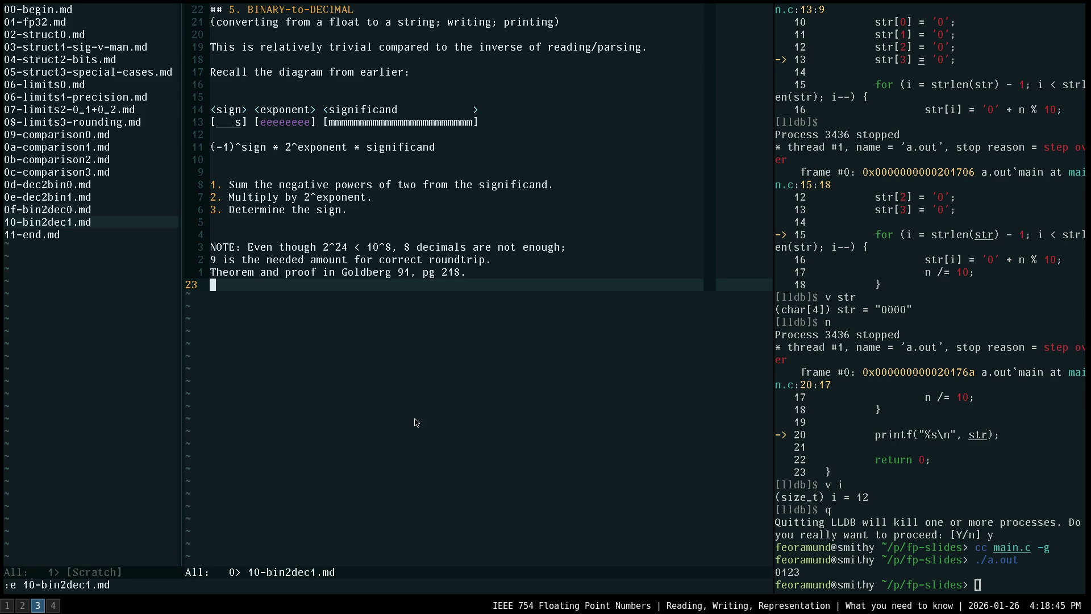
Page through the slide files back to the binary-to-decimal slide.
{"action": "key", "text": "Left"}
{"action": "key", "text": "Left"}
{"action": "key", "text": "Left"}
{"action": "key", "text": "Left"}
{"action": "key", "text": "Left"}
{"action": "key", "text": "Left"}
{"action": "key", "text": "Left"}
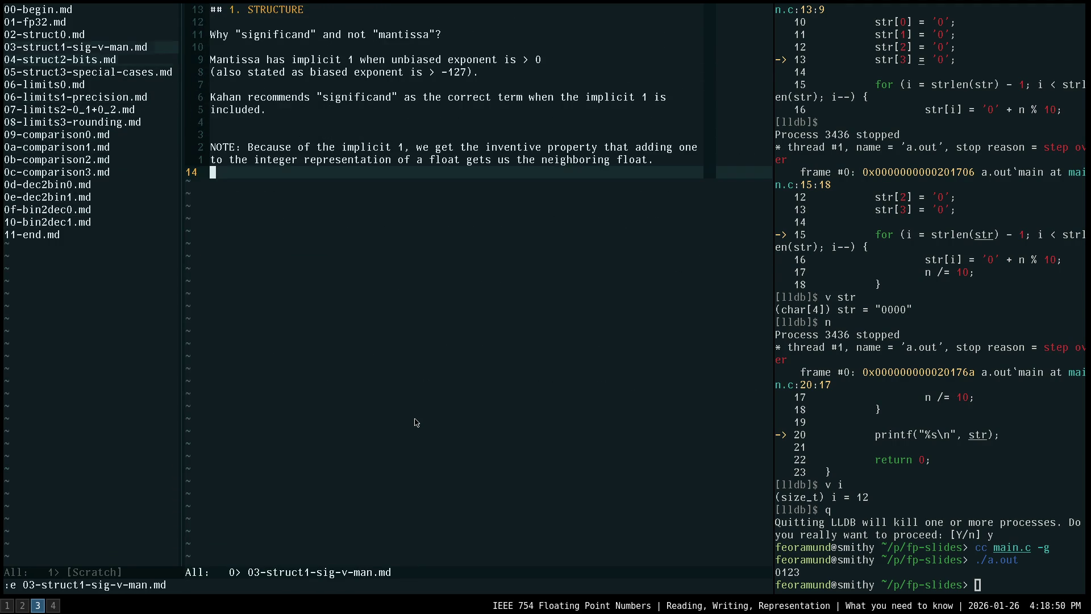
{"action": "key", "text": "Right"}
{"action": "key", "text": "Right"}
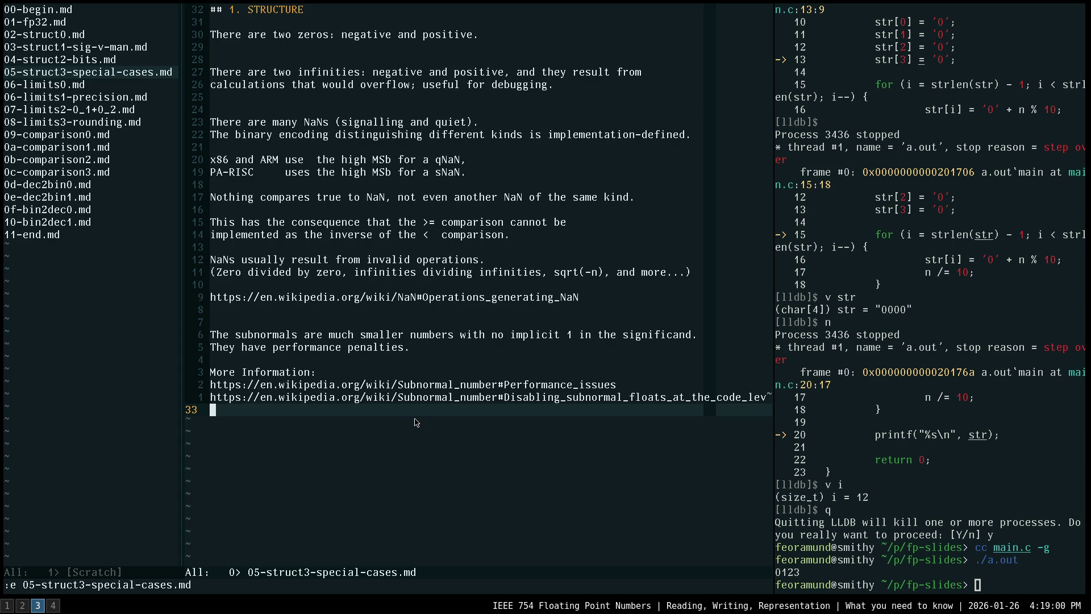
{"action": "key", "text": "Right"}
{"action": "key", "text": "Right"}
{"action": "key", "text": "Right"}
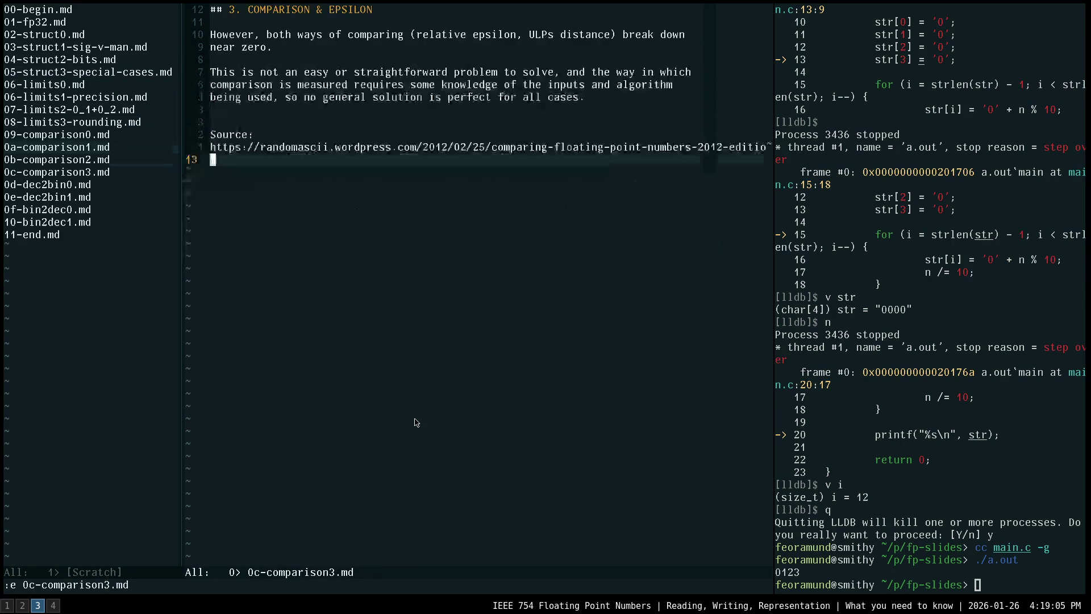
{"action": "key", "text": "Right"}
{"action": "key", "text": "Right"}
{"action": "key", "text": "Right"}
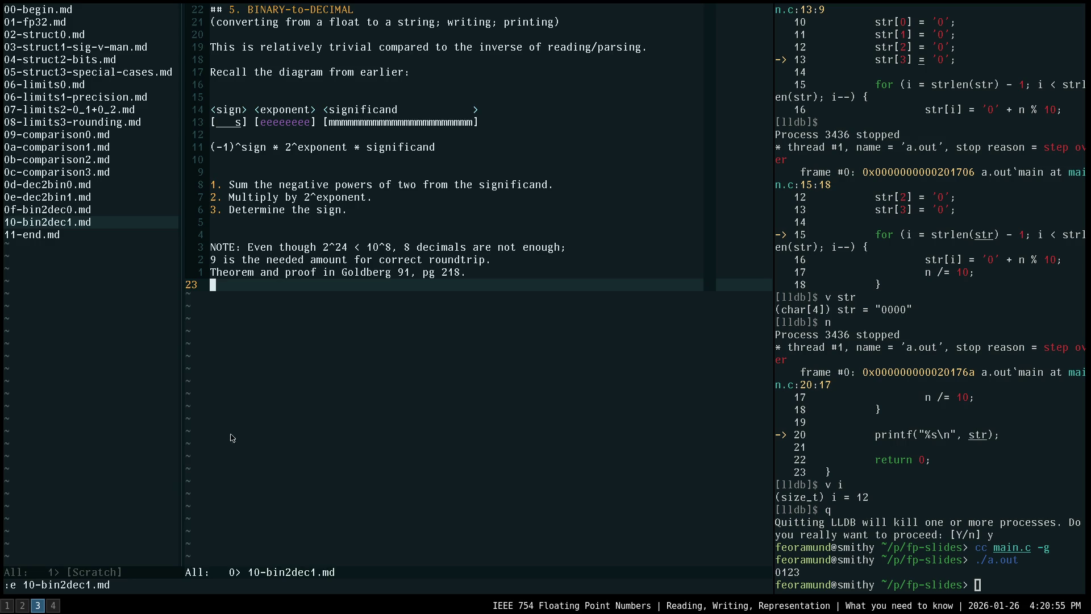
Lower the converter two floats to 420.68994 (hex 43d25850) and copy its binary representation.
{"action": "left_click", "coordinate": [27, 609]}
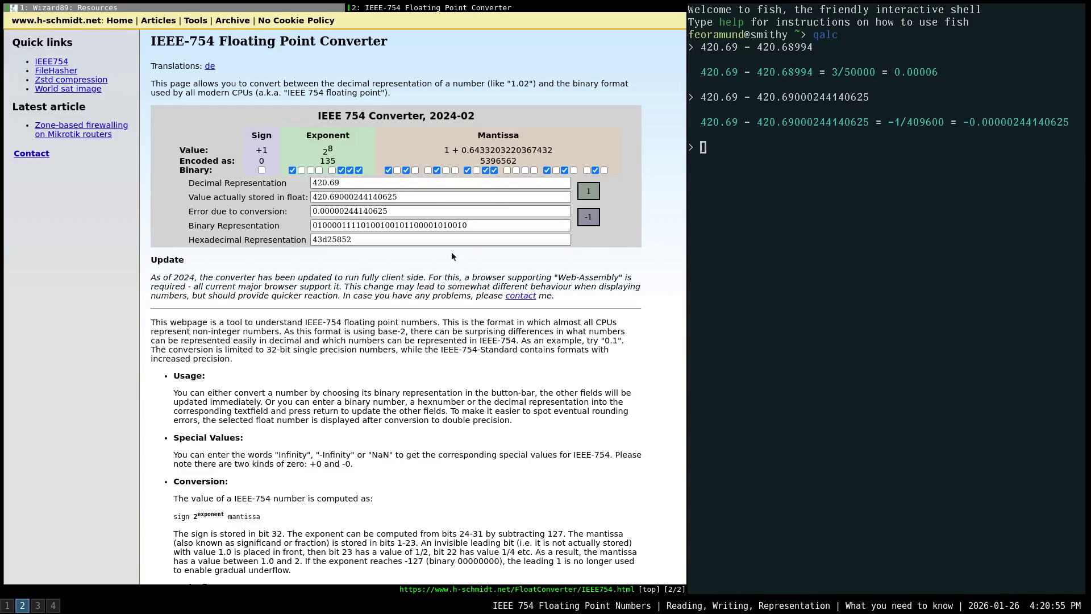
{"action": "left_click", "coordinate": [589, 218]}
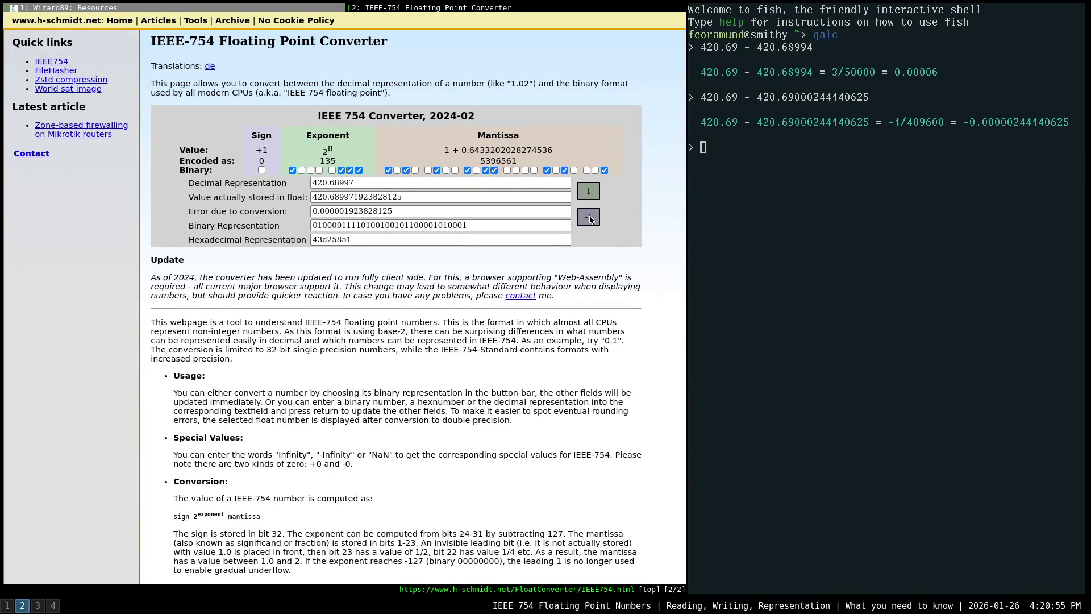
{"action": "left_click", "coordinate": [590, 220]}
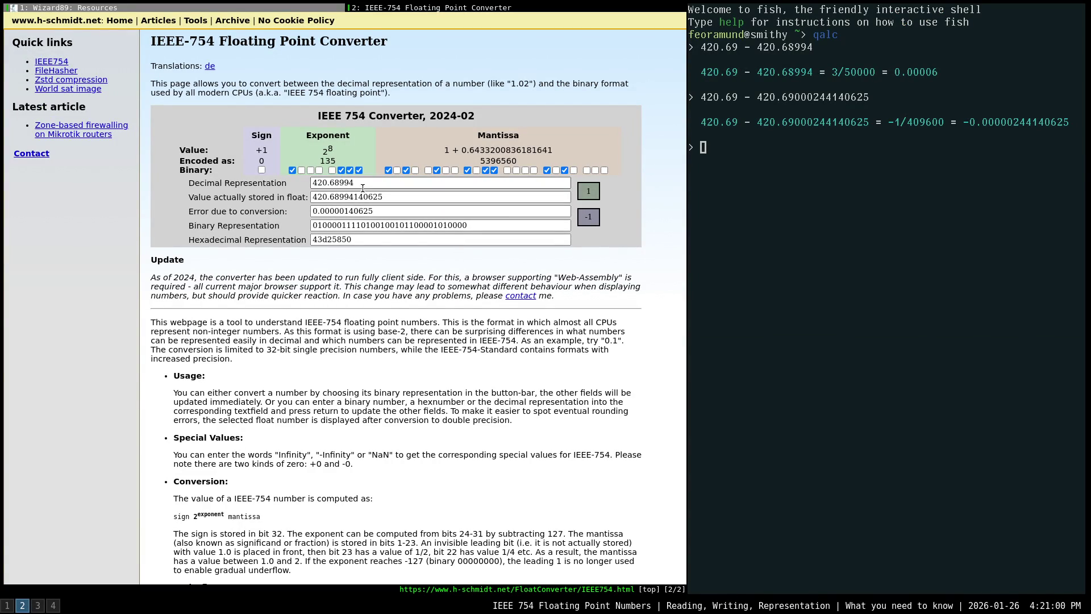
{"action": "double_click", "coordinate": [387, 225]}
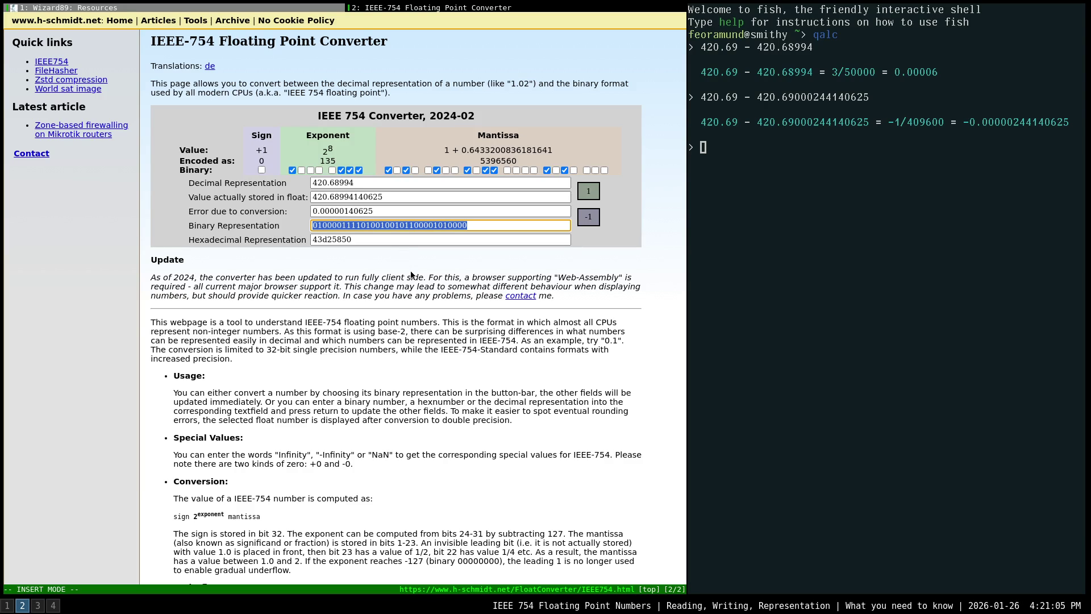
{"action": "key", "text": "Escape"}
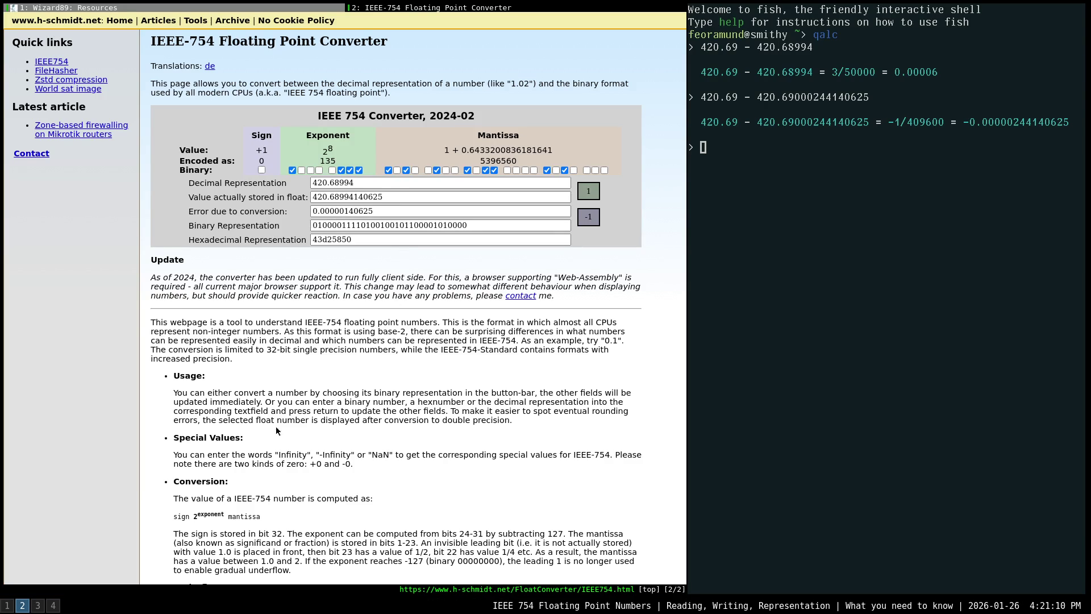
{"action": "left_click", "coordinate": [56, 606]}
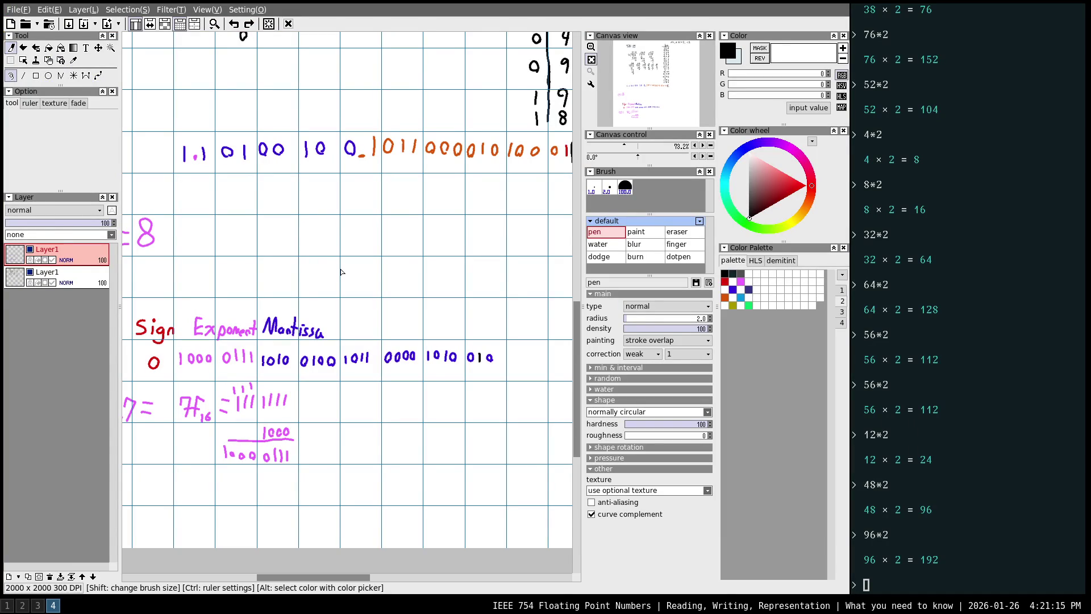
Evaluate the float value 420.69000244140625 in the qalc calculator.
{"action": "scroll", "coordinate": [319, 193], "scroll_direction": "up", "scroll_amount": 1}
{"action": "scroll", "coordinate": [320, 192], "scroll_direction": "left", "scroll_amount": 1}
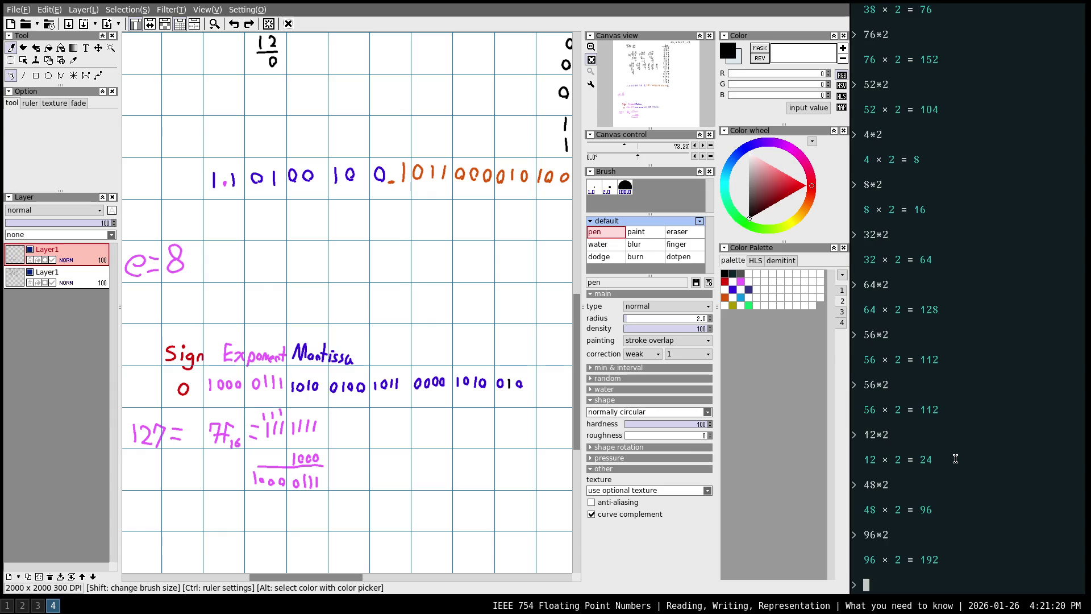
{"action": "type", "text": "420.69000244140625"}
{"action": "key", "text": "Return"}
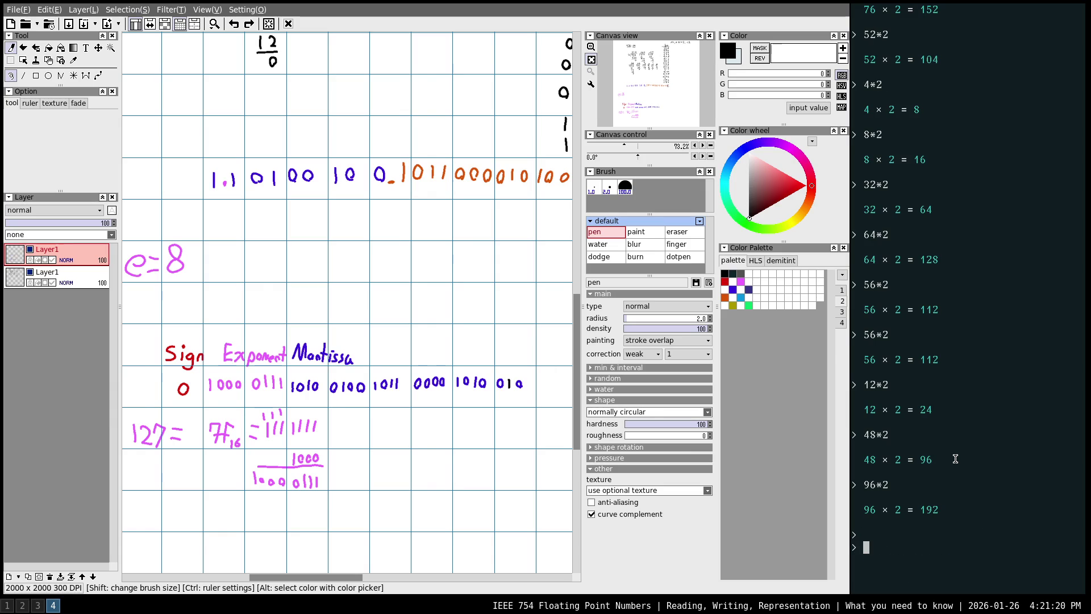
Copy the Binary Representation value from the float converter in qutebrowser.
{"action": "key", "text": "super+2"}
{"action": "double_click", "coordinate": [356, 225]}
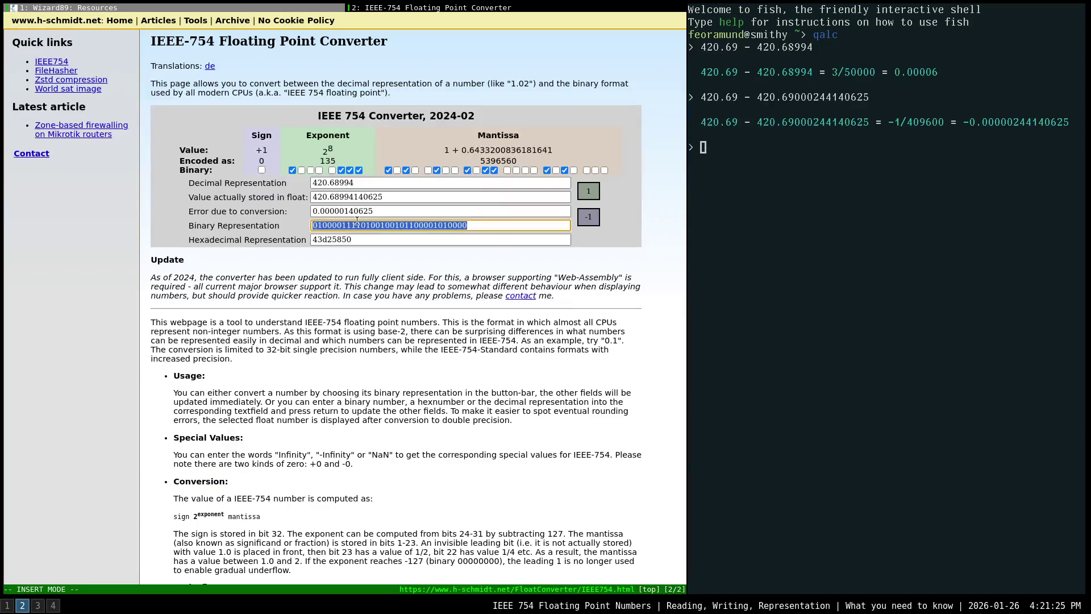
{"action": "left_click", "coordinate": [357, 275]}
{"action": "key", "text": "super+4"}
{"action": "type", "text": "clear"}
{"action": "key", "text": "Return"}
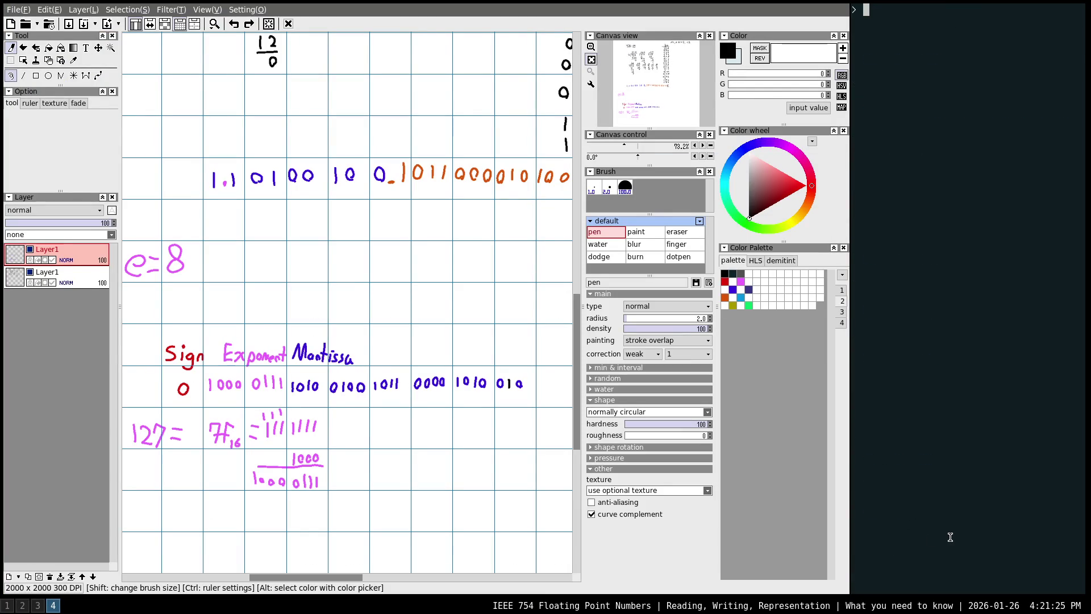
{"action": "key", "text": "ctrl+l"}
{"action": "type", "text": "01000011110100100101100001010000"}
{"action": "key", "text": "Return"}
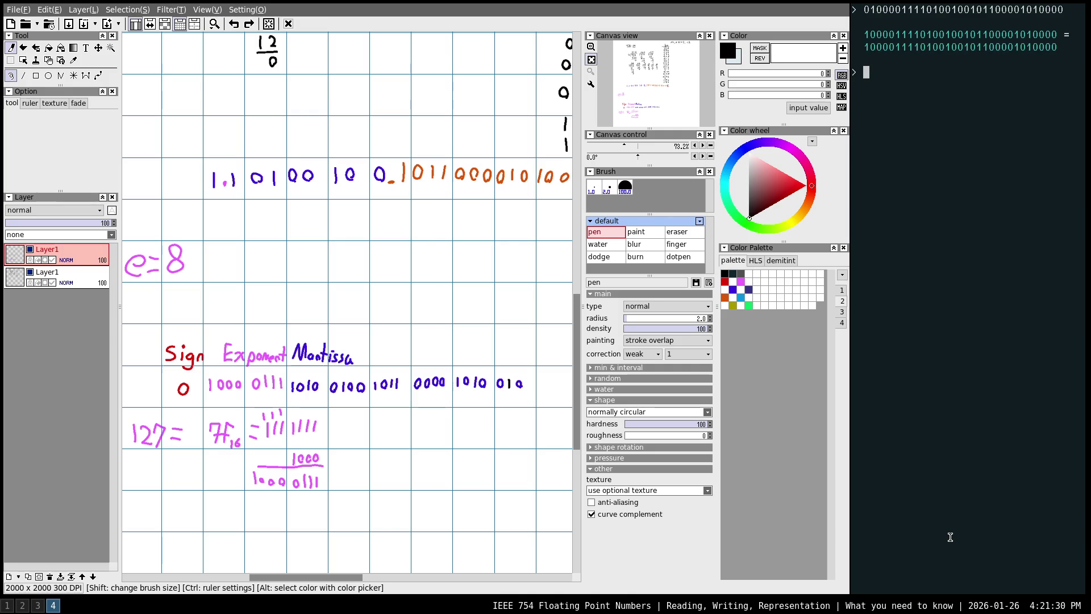
{"action": "scroll", "coordinate": [290, 250], "scroll_direction": "up", "scroll_amount": 4}
{"action": "scroll", "coordinate": [280, 282], "scroll_direction": "right", "scroll_amount": 1}
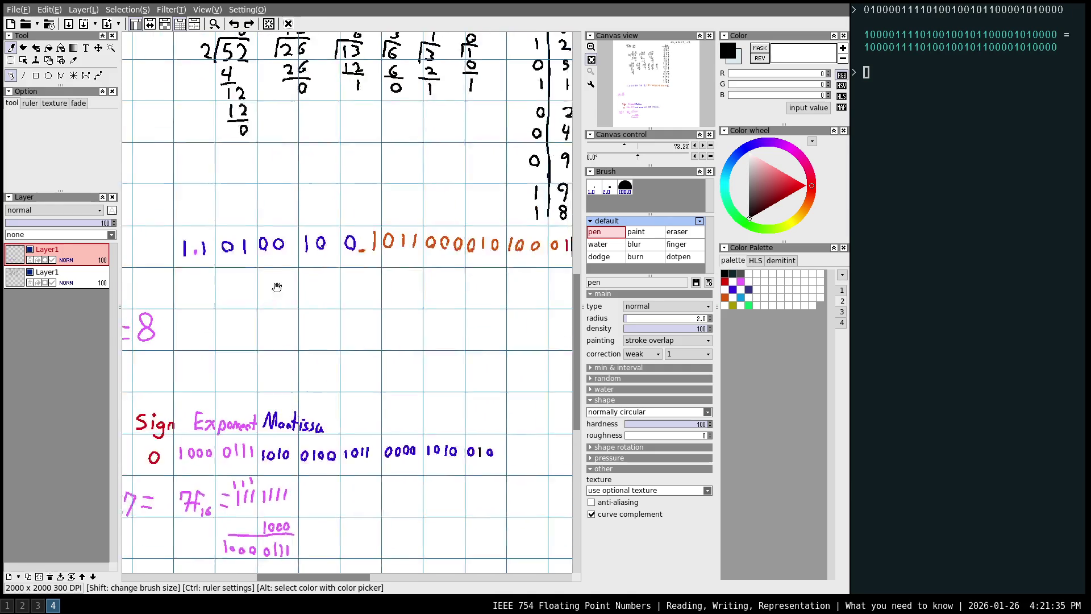
Widen the notes canvas to 3000 pixels via Change canvas size.
{"action": "scroll", "coordinate": [246, 234], "scroll_direction": "down", "scroll_amount": 3}
{"action": "scroll", "coordinate": [273, 170], "scroll_direction": "down", "scroll_amount": 5}
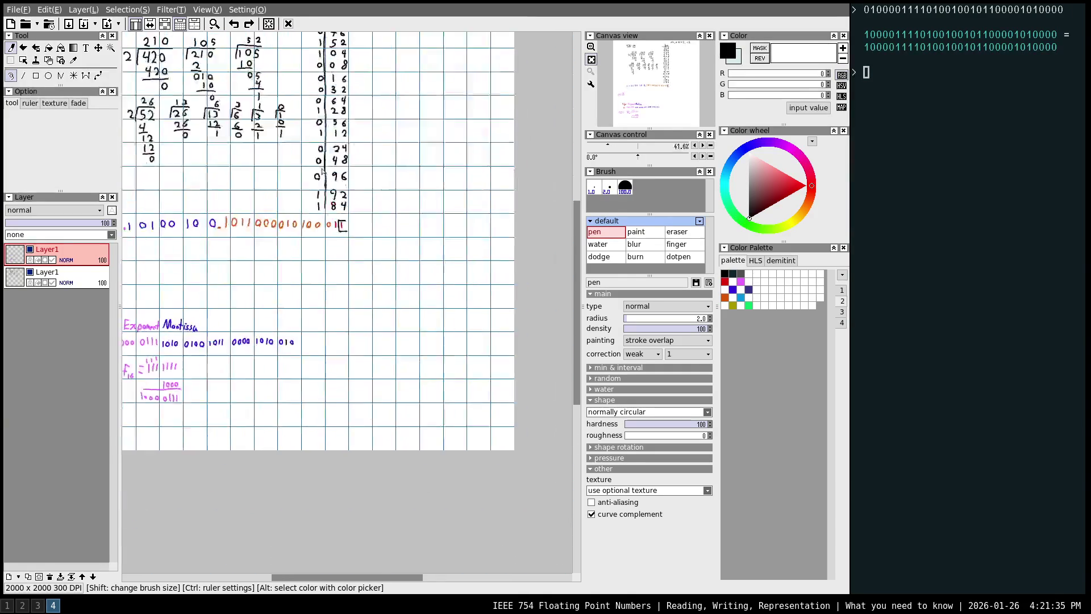
{"action": "mouse_move", "coordinate": [283, 128]}
{"action": "left_mouse_down"}
{"action": "mouse_move", "coordinate": [435, 350]}
{"action": "mouse_move", "coordinate": [277, 158]}
{"action": "mouse_move", "coordinate": [325, 200]}
{"action": "mouse_move", "coordinate": [355, 207]}
{"action": "left_mouse_up"}
{"action": "left_click", "coordinate": [85, 9]}
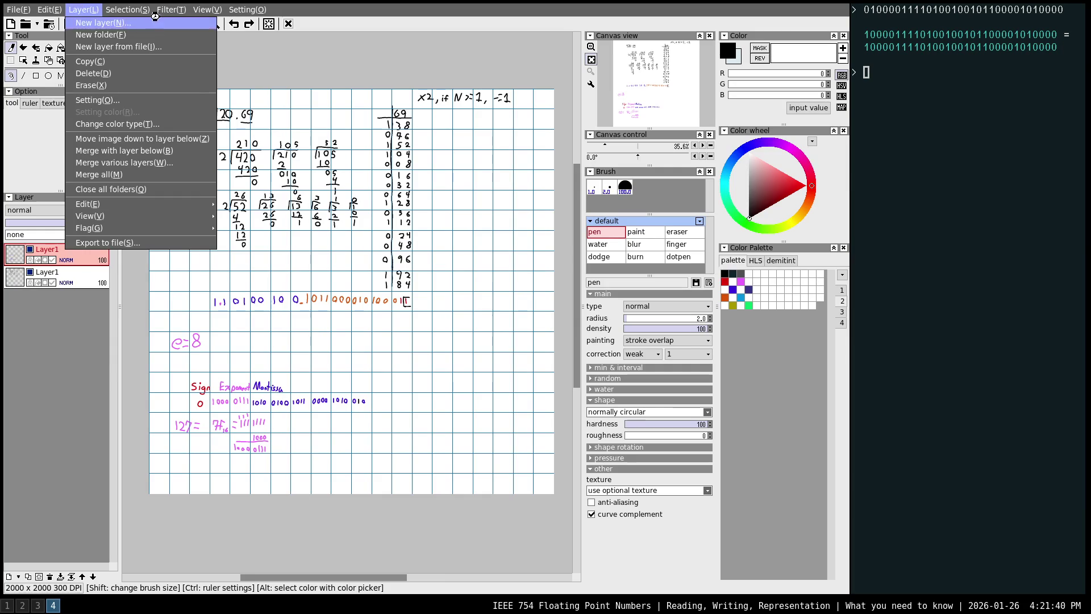
{"action": "mouse_move", "coordinate": [50, 9]}
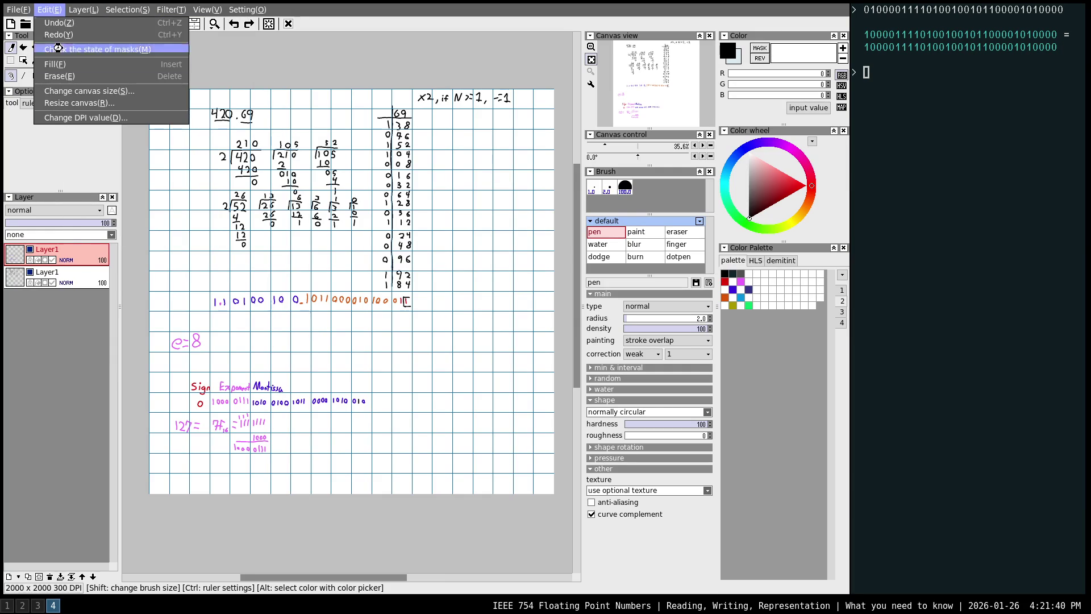
{"action": "left_click", "coordinate": [69, 90]}
{"action": "type", "text": "3000"}
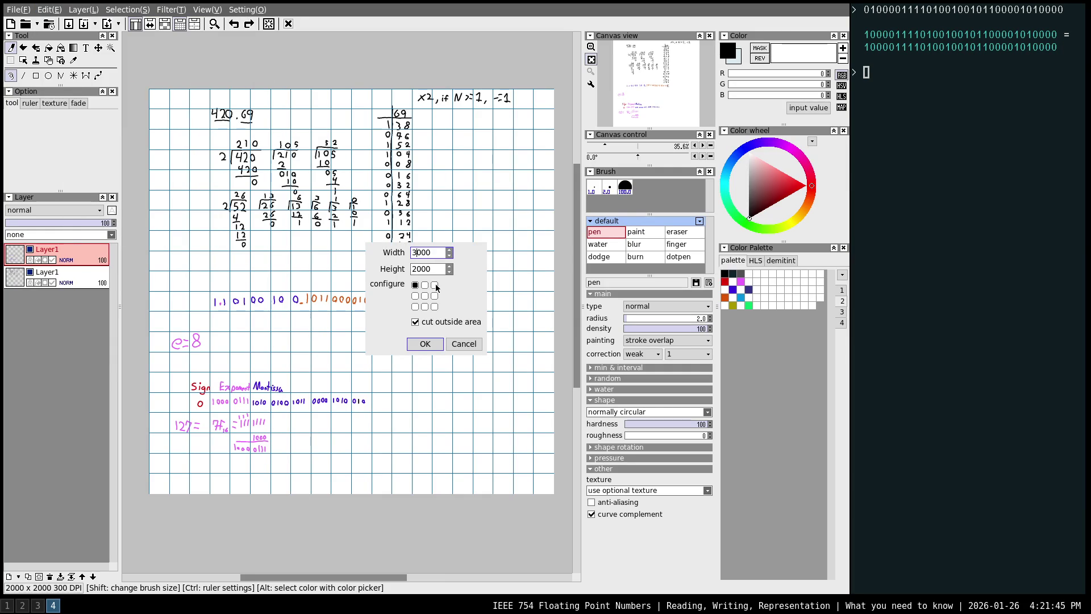
{"action": "left_click", "coordinate": [426, 344]}
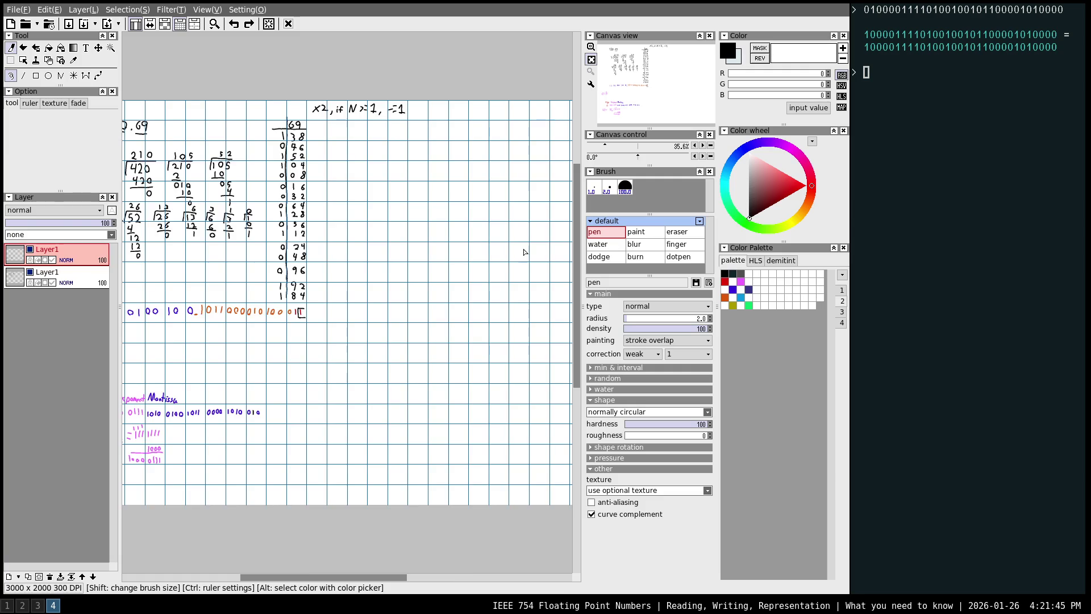
Set the canvas height to 3000 pixels as well.
{"action": "left_click", "coordinate": [49, 10]}
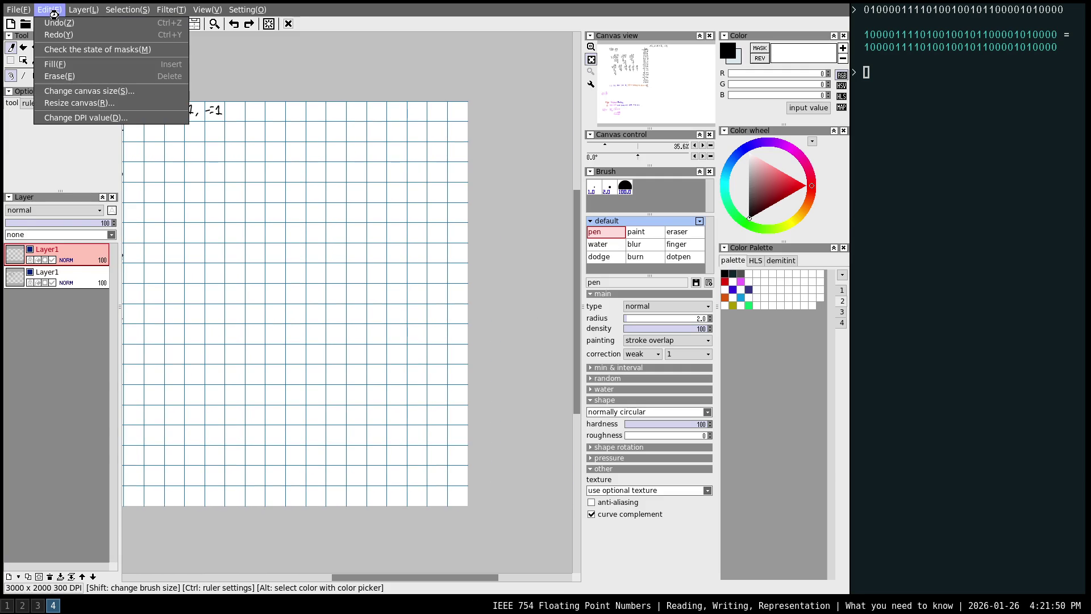
{"action": "left_click", "coordinate": [68, 90]}
{"action": "left_click", "coordinate": [415, 270]}
{"action": "left_click", "coordinate": [429, 347]}
Pan and zoom to bring the handwritten binary columns back into view.
{"action": "mouse_move", "coordinate": [427, 352]}
{"action": "left_mouse_down"}
{"action": "mouse_move", "coordinate": [292, 278]}
{"action": "mouse_move", "coordinate": [239, 267]}
{"action": "mouse_move", "coordinate": [212, 285]}
{"action": "mouse_move", "coordinate": [181, 353]}
{"action": "mouse_move", "coordinate": [200, 324]}
{"action": "left_mouse_up"}
{"action": "scroll", "coordinate": [227, 283], "scroll_direction": "up", "scroll_amount": 2}
{"action": "scroll", "coordinate": [253, 227], "scroll_direction": "up", "scroll_amount": 2}
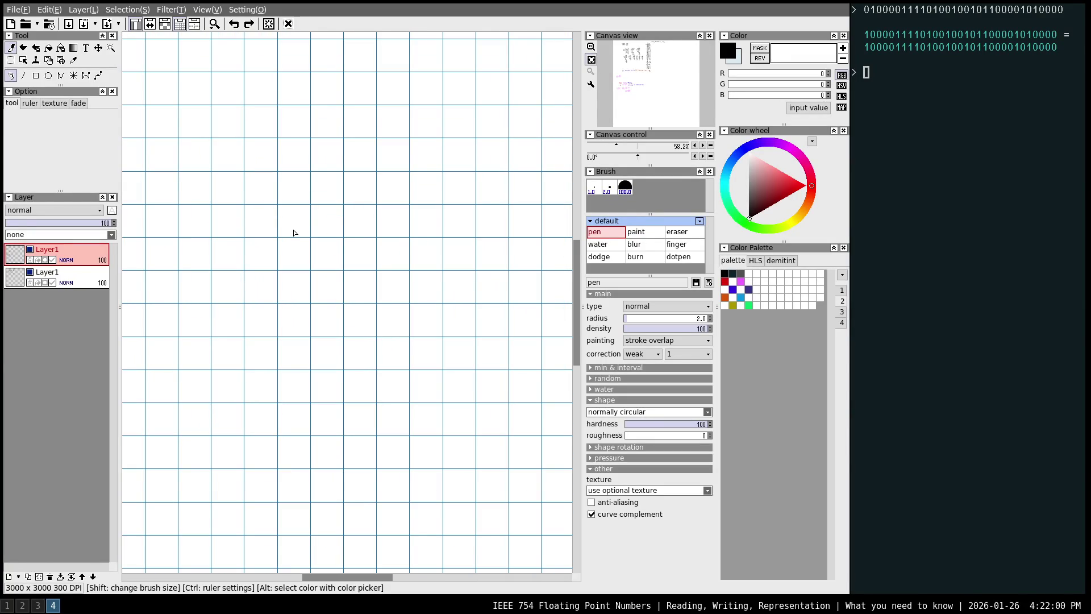
{"action": "scroll", "coordinate": [421, 364], "scroll_direction": "down", "scroll_amount": 1}
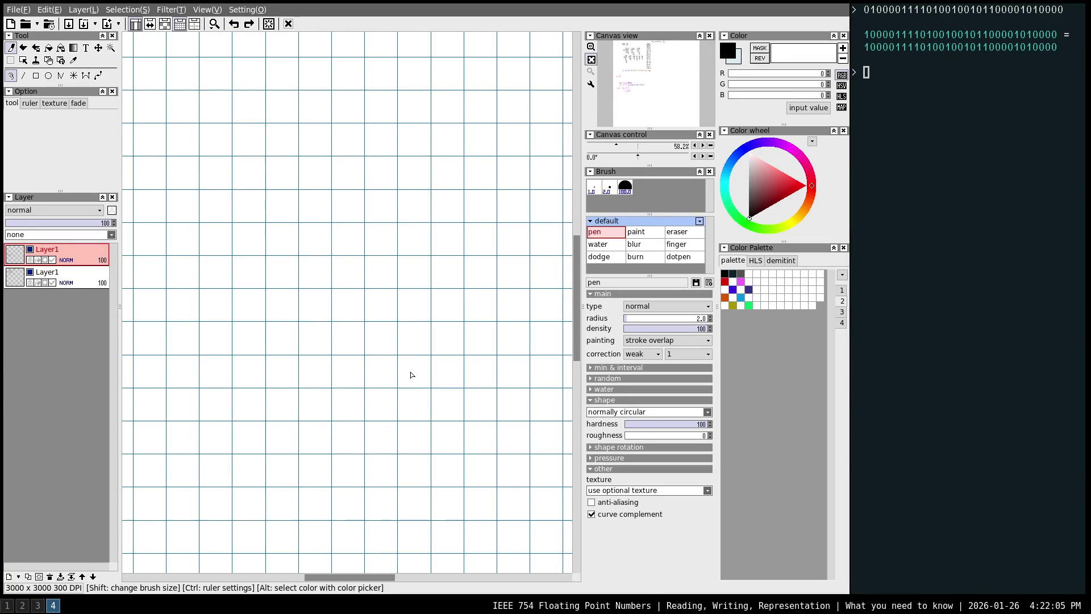